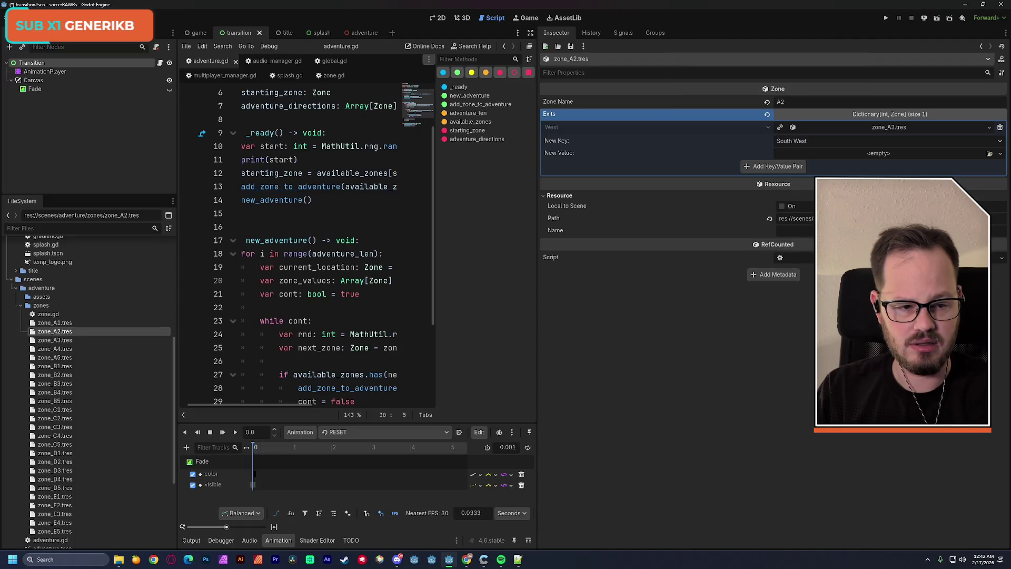
# Step: Add a South West exit to zone A2 pointing to zone_B3.tres and save
pyautogui.click(788, 166)
pyautogui.hotkey('ctrl', 's')
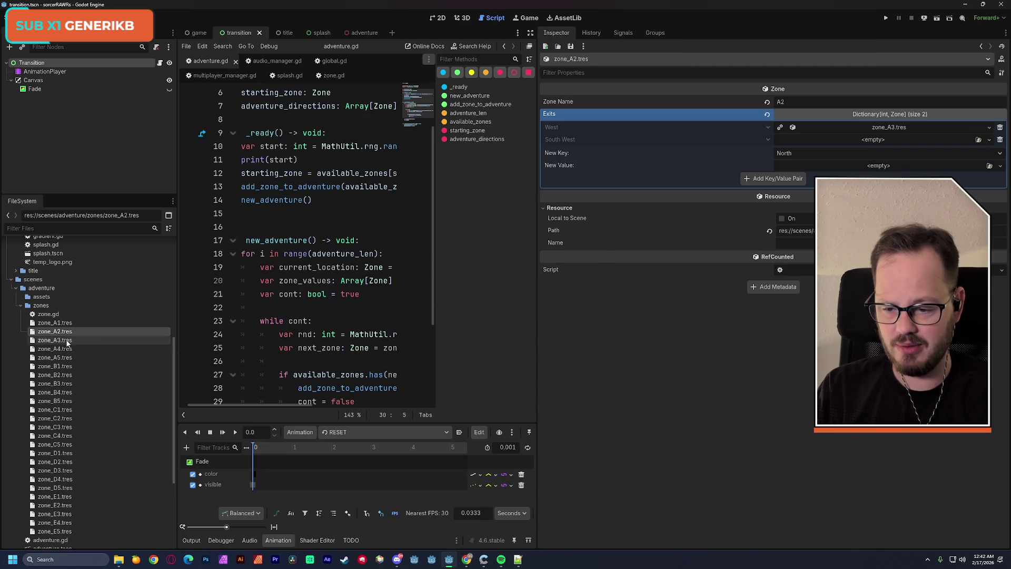
pyautogui.click(67, 385)
pyautogui.moveTo(66, 386)
pyautogui.mouseDown()
pyautogui.moveTo(403, 294)
pyautogui.moveTo(822, 145)
pyautogui.mouseUp()
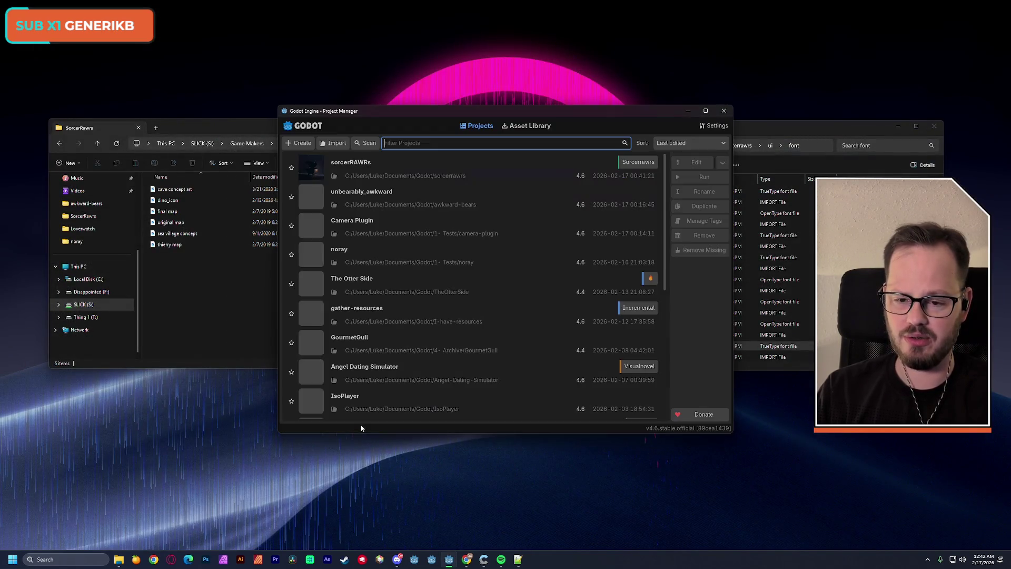
# Step: Open the sorcerRAWRs project from the Project Manager list
pyautogui.doubleClick(467, 162)
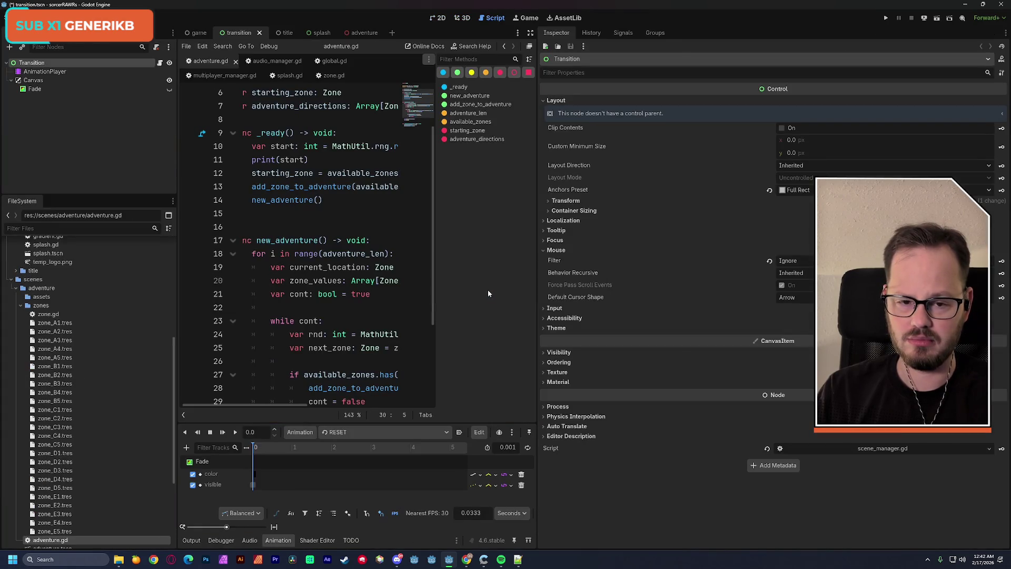
# Step: Add an East exit from zone_A2.tres to zone_A1.tres and save the resource
pyautogui.click(55, 331)
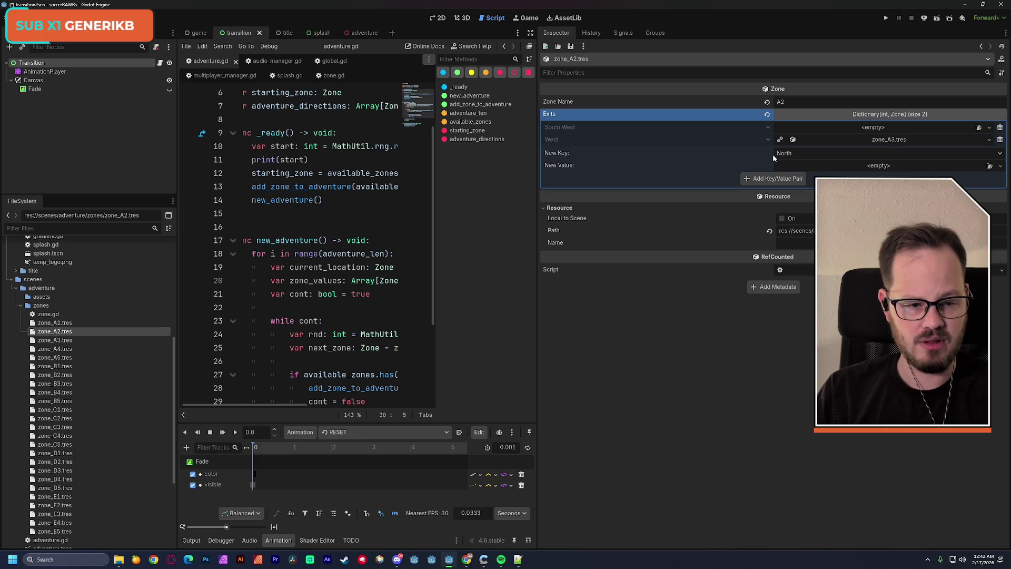
pyautogui.click(802, 152)
pyautogui.click(793, 189)
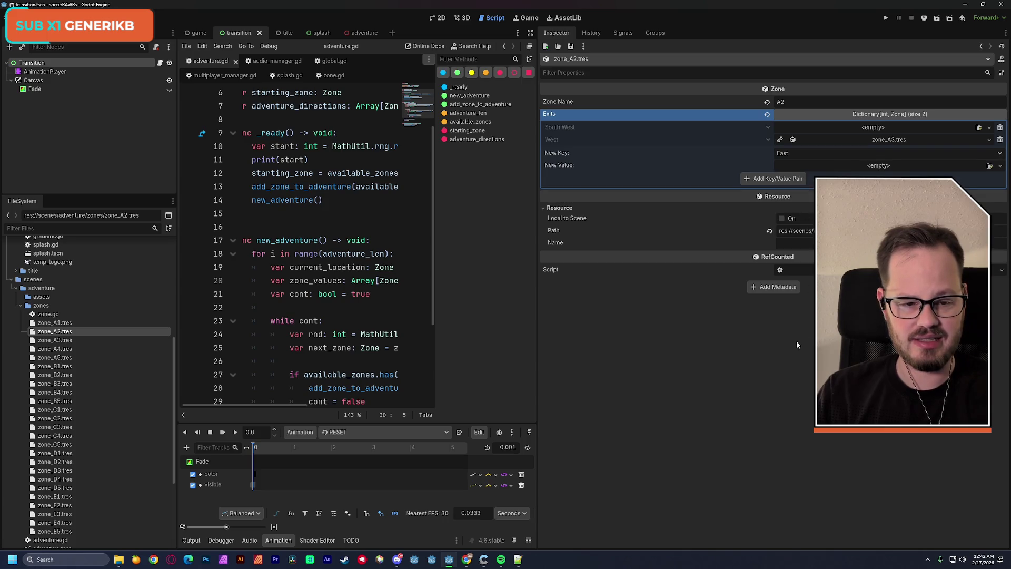
pyautogui.moveTo(54, 323)
pyautogui.mouseDown()
pyautogui.moveTo(316, 253)
pyautogui.moveTo(861, 164)
pyautogui.mouseUp()
pyautogui.hotkey('ctrl', 's')
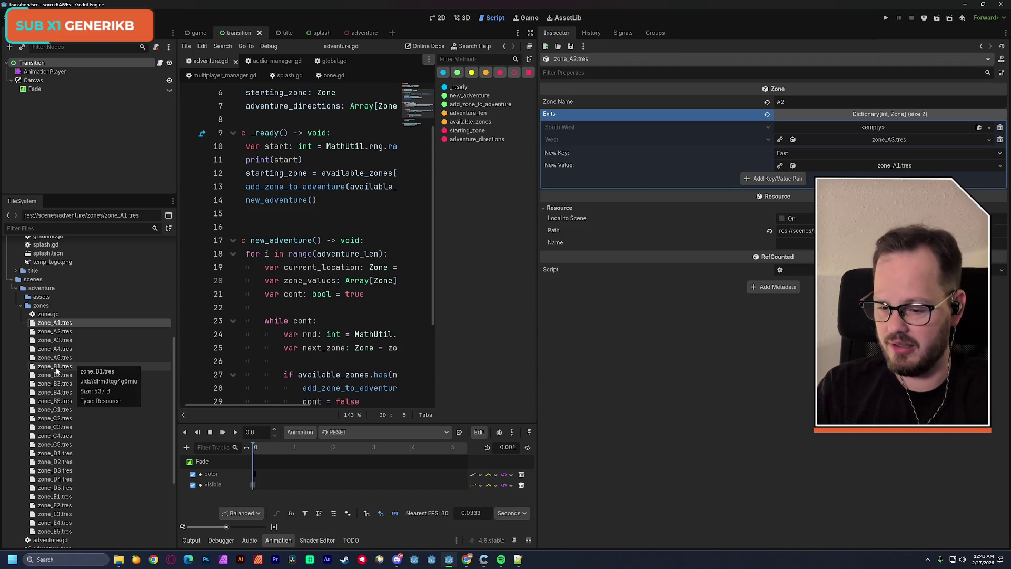
pyautogui.click(66, 359)
# Step: Change zone_A5's Zone Name to A5 and save it
pyautogui.click(67, 349)
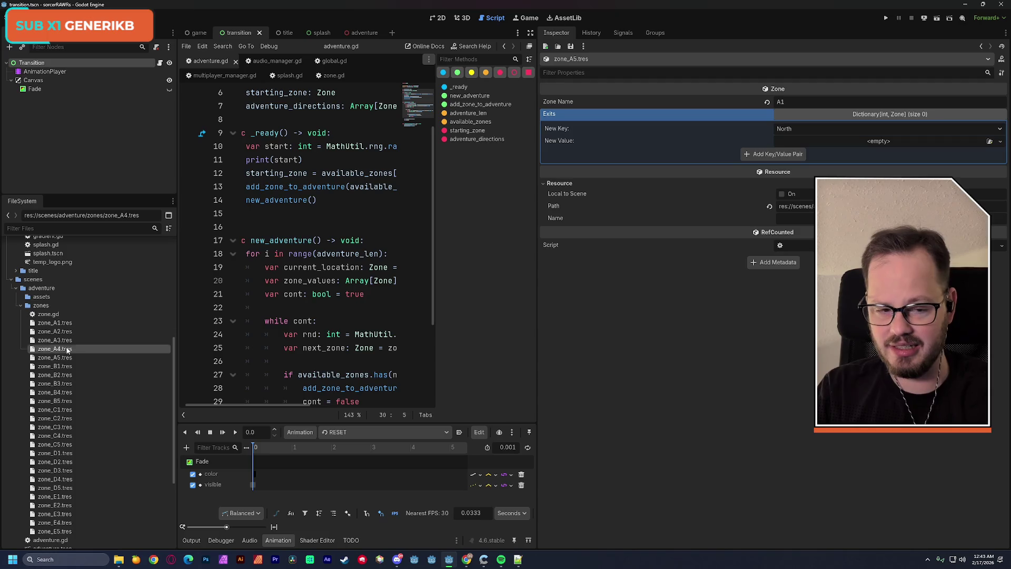
pyautogui.click(66, 358)
pyautogui.click(803, 103)
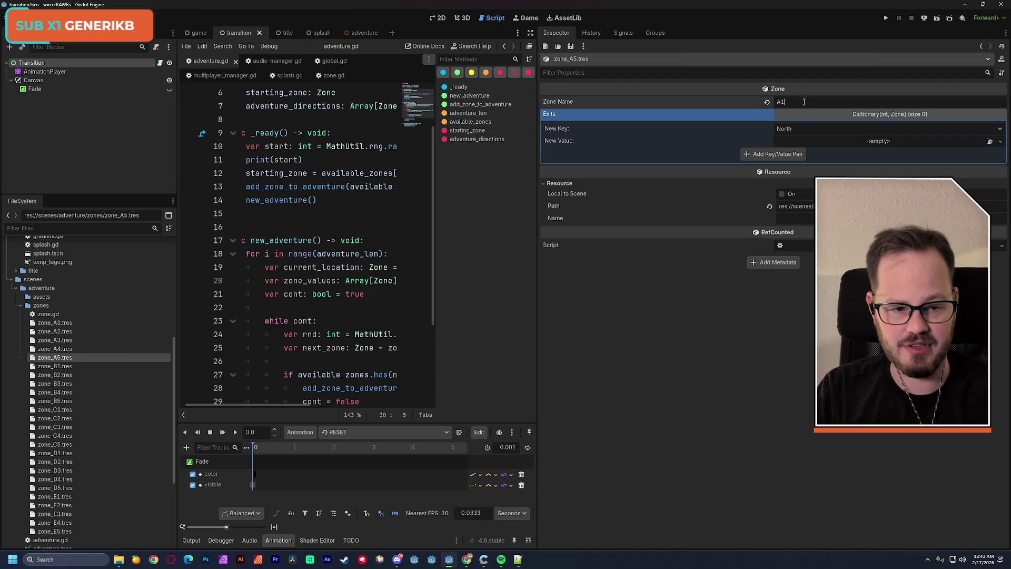
pyautogui.press('BackSpace')
pyautogui.write('4')
pyautogui.press('BackSpace')
pyautogui.write('5')
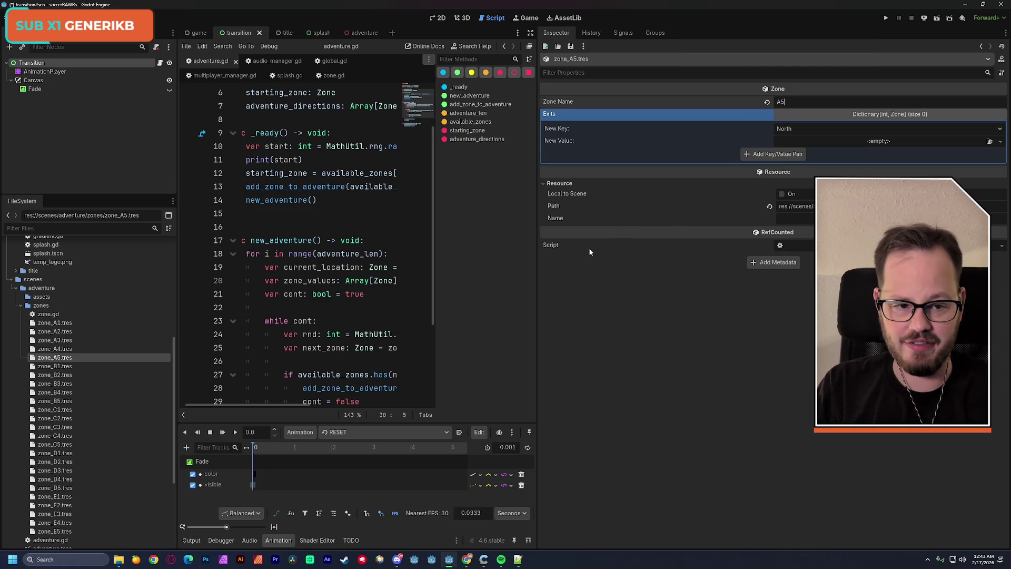
pyautogui.hotkey('ctrl', 's')
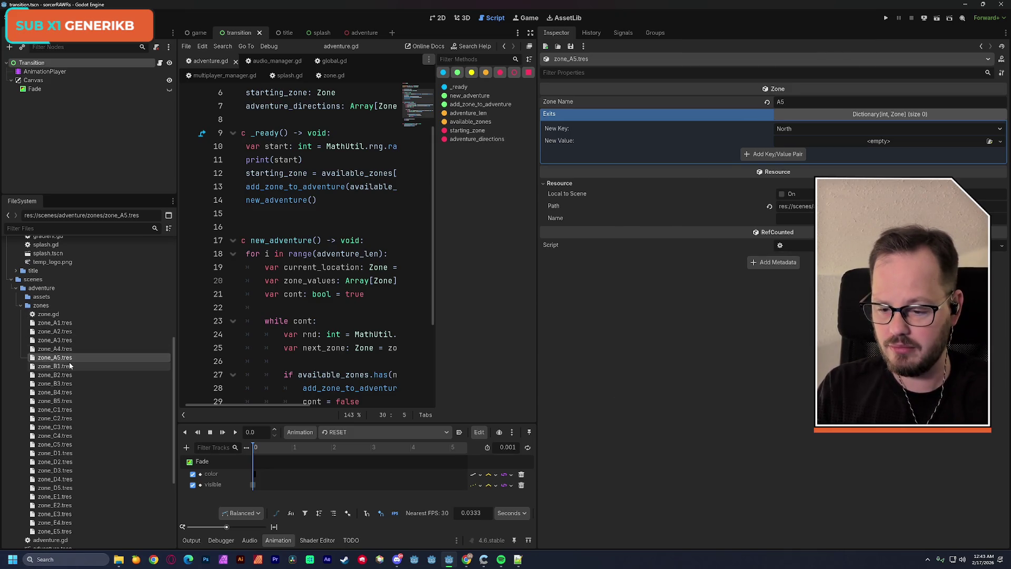
# Step: Rename zone_B1 to B1, delete its copied exits, and save
pyautogui.click(70, 365)
pyautogui.doubleClick(797, 101)
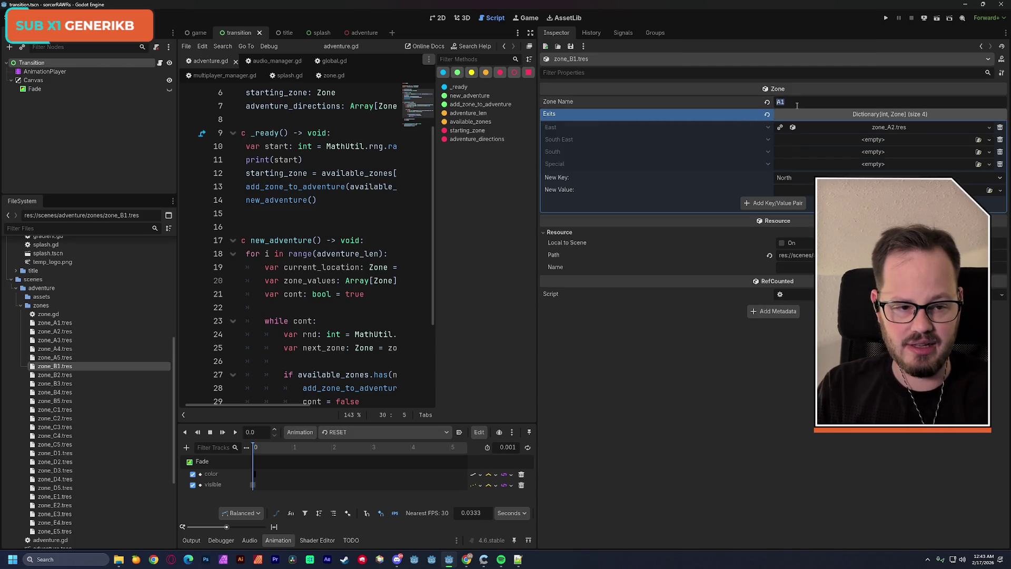
pyautogui.click(1000, 126)
pyautogui.click(1000, 126)
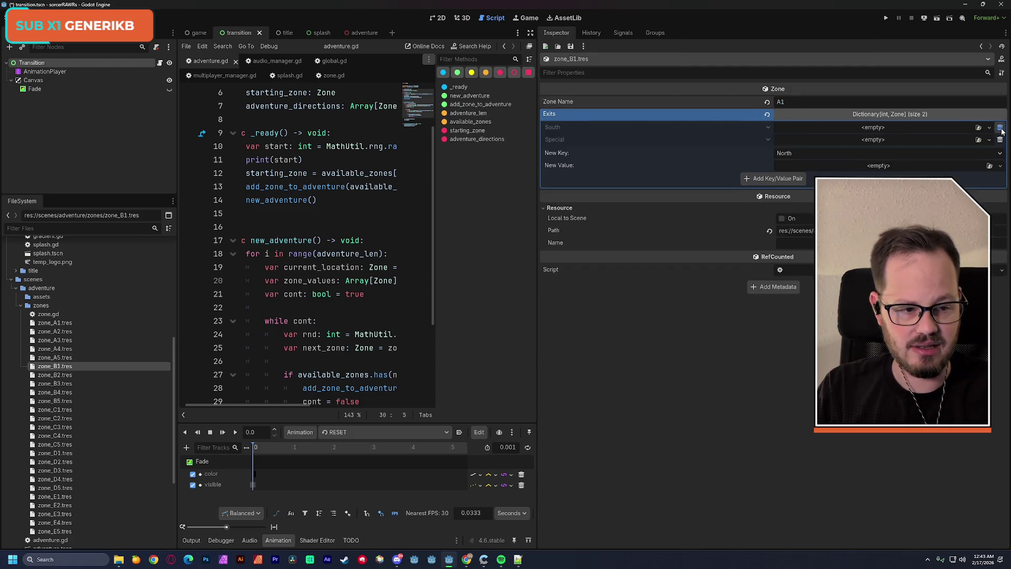
pyautogui.click(1000, 127)
pyautogui.click(1000, 127)
pyautogui.doubleClick(794, 102)
pyautogui.write('b')
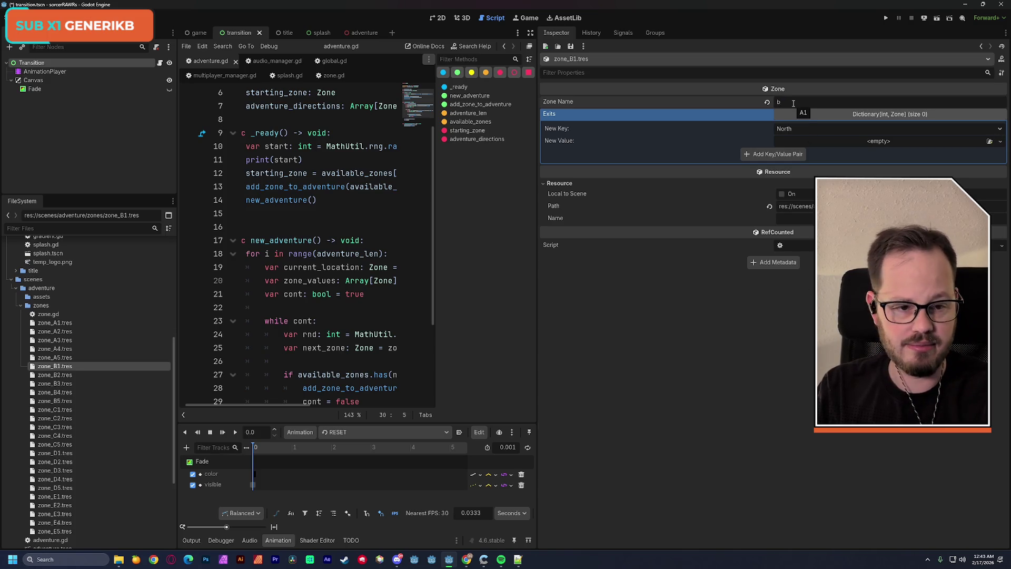
pyautogui.hotkey('ctrl', 's')
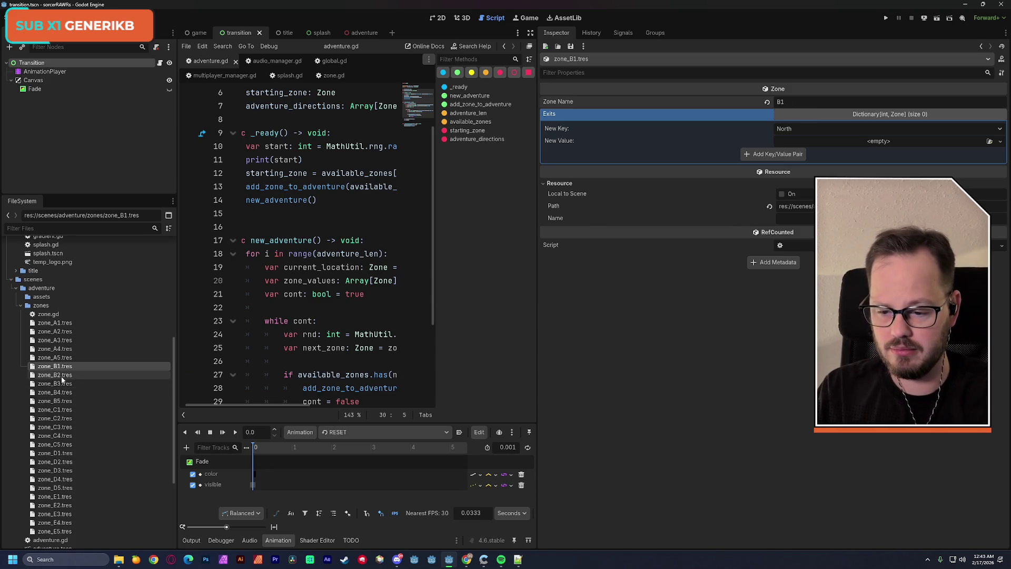
# Step: Clear zone_B2's copied exits, rename it B2, and save
pyautogui.click(62, 375)
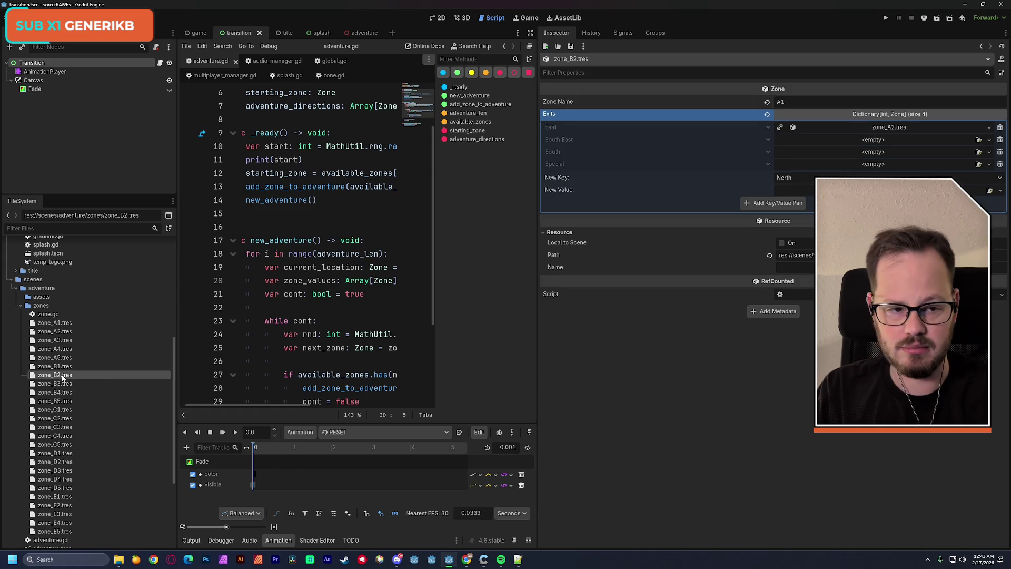
pyautogui.click(1000, 128)
pyautogui.click(1000, 128)
pyautogui.click(1000, 127)
pyautogui.click(1000, 128)
pyautogui.click(803, 103)
pyautogui.write('B2')
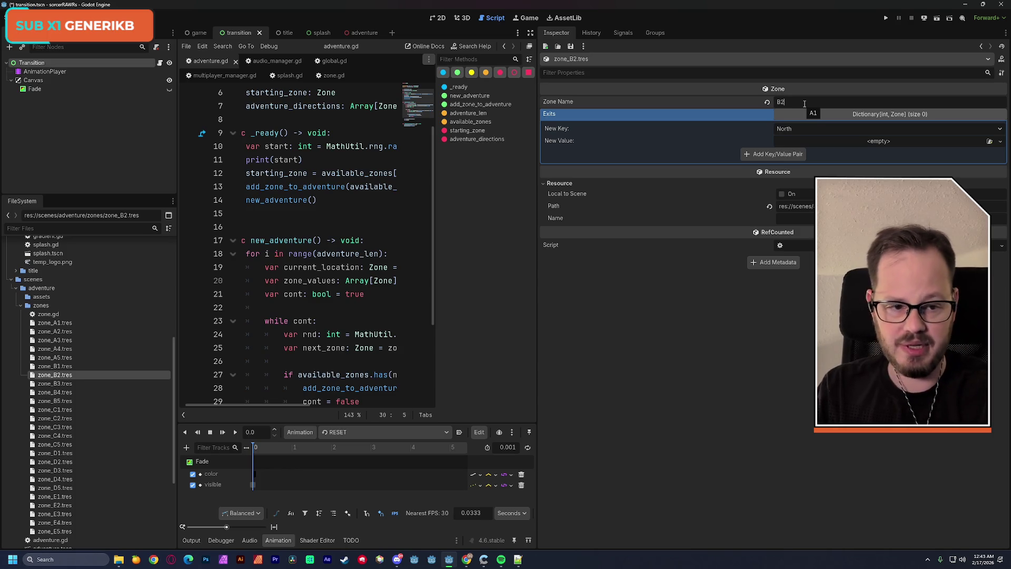
pyautogui.hotkey('ctrl', 's')
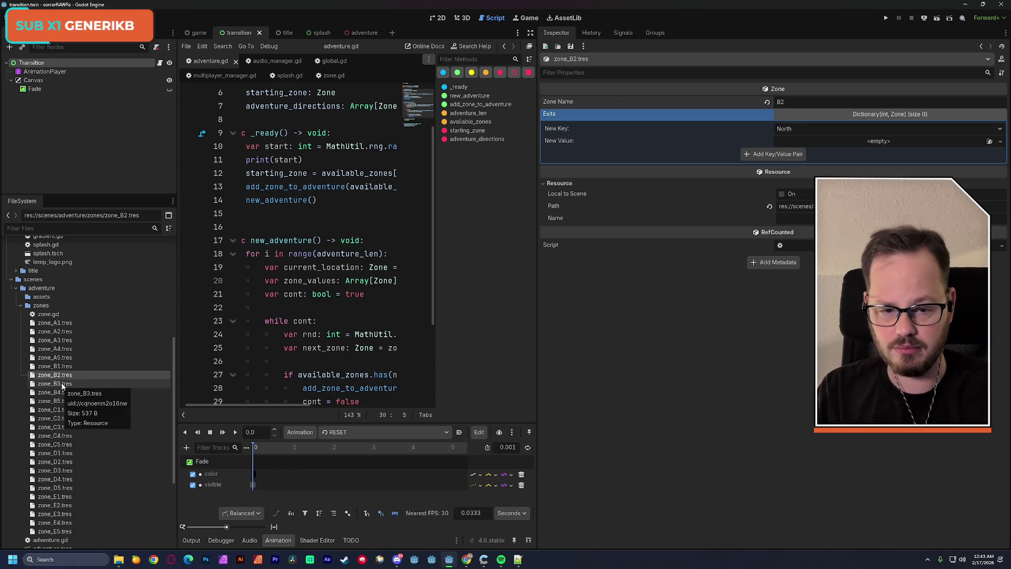
# Step: Rename zone_B3 to B3, remove its copied exits, and save
pyautogui.click(60, 384)
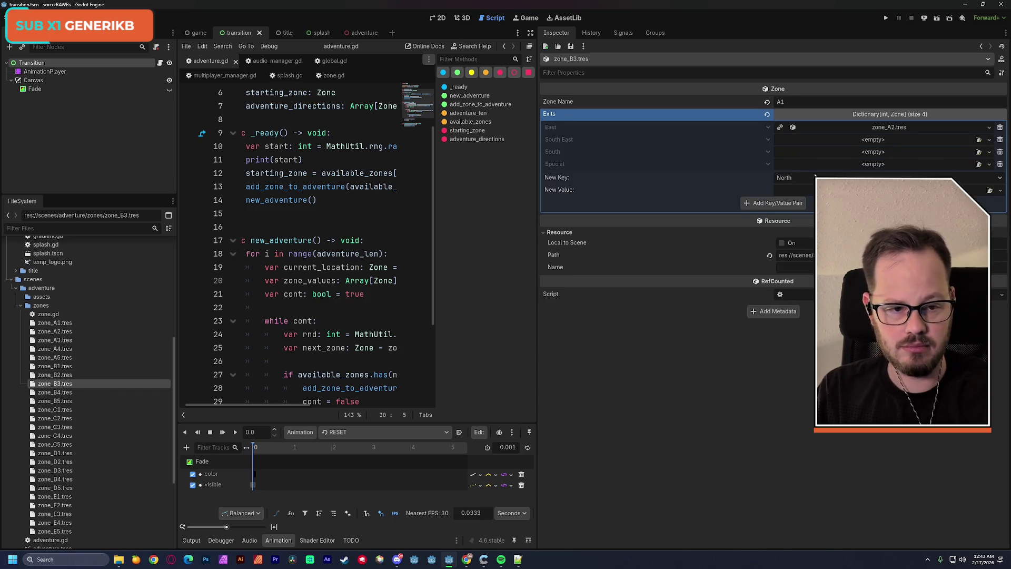
pyautogui.write('B')
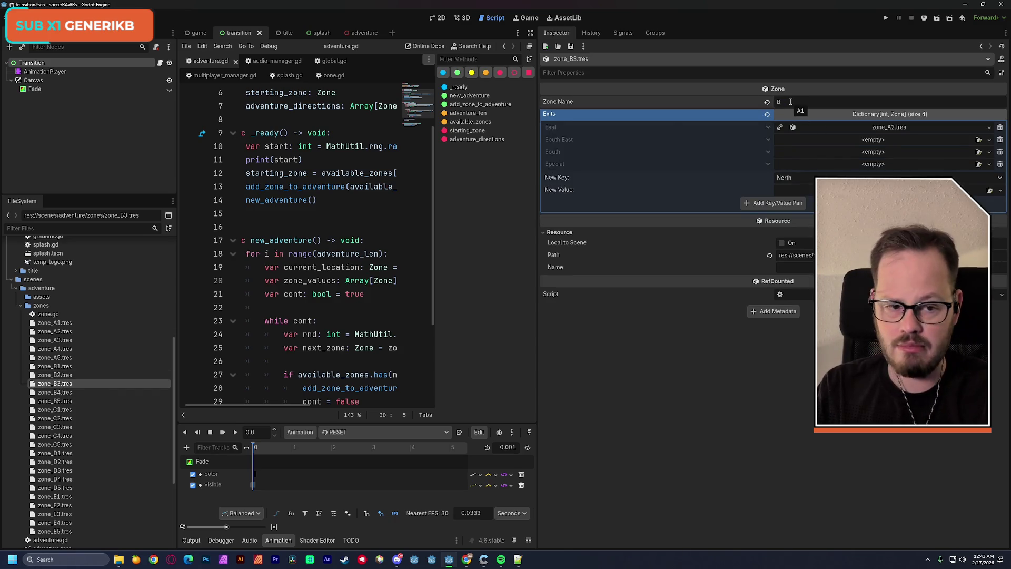
pyautogui.click(999, 127)
pyautogui.click(1000, 127)
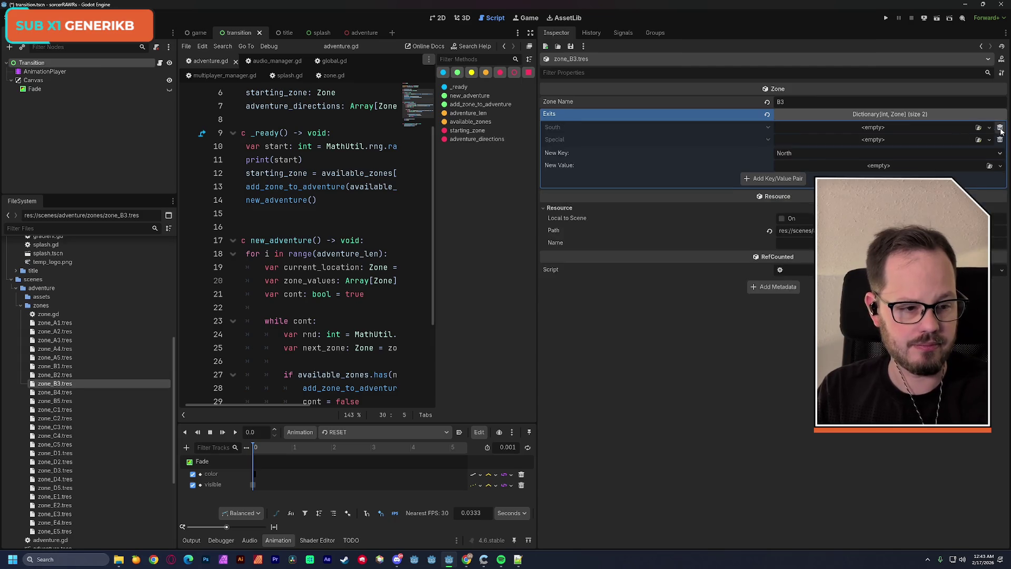
pyautogui.click(1000, 127)
pyautogui.click(1000, 127)
pyautogui.click(1001, 129)
pyautogui.click(1000, 129)
pyautogui.hotkey('ctrl', 's')
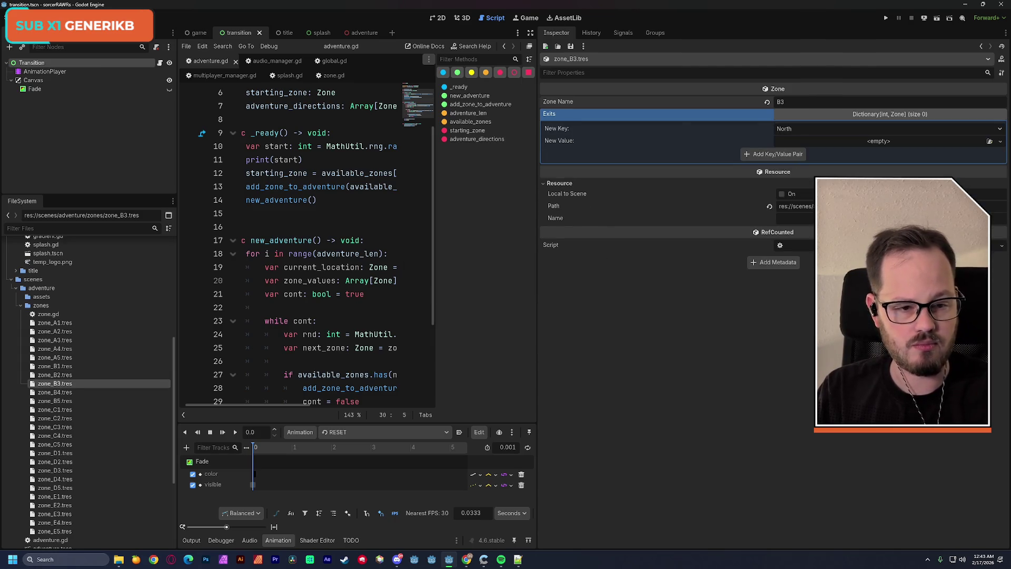
# Step: Rename zone_B4 to B4 and save it
pyautogui.click(54, 393)
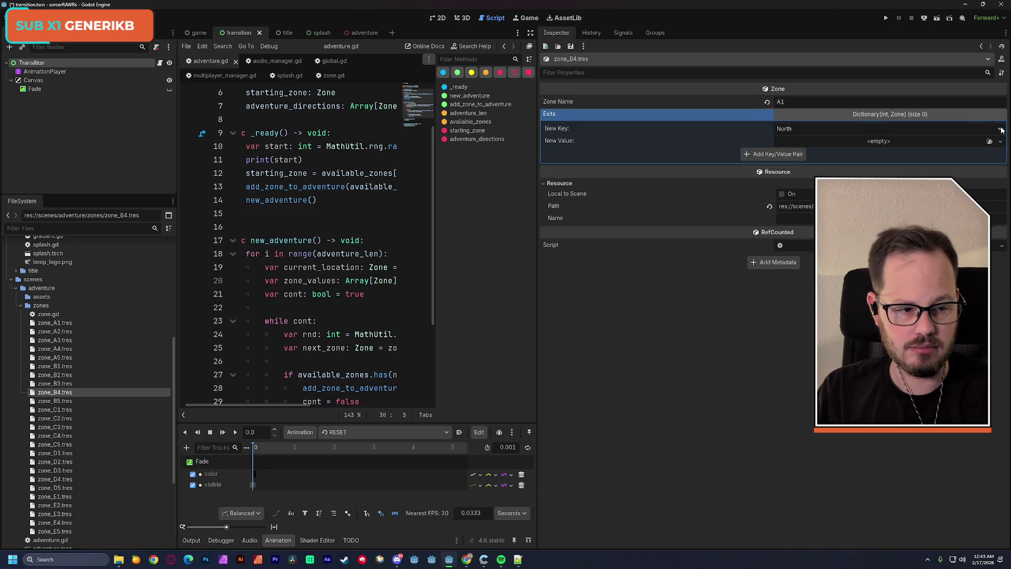
pyautogui.click(815, 104)
pyautogui.write('B4')
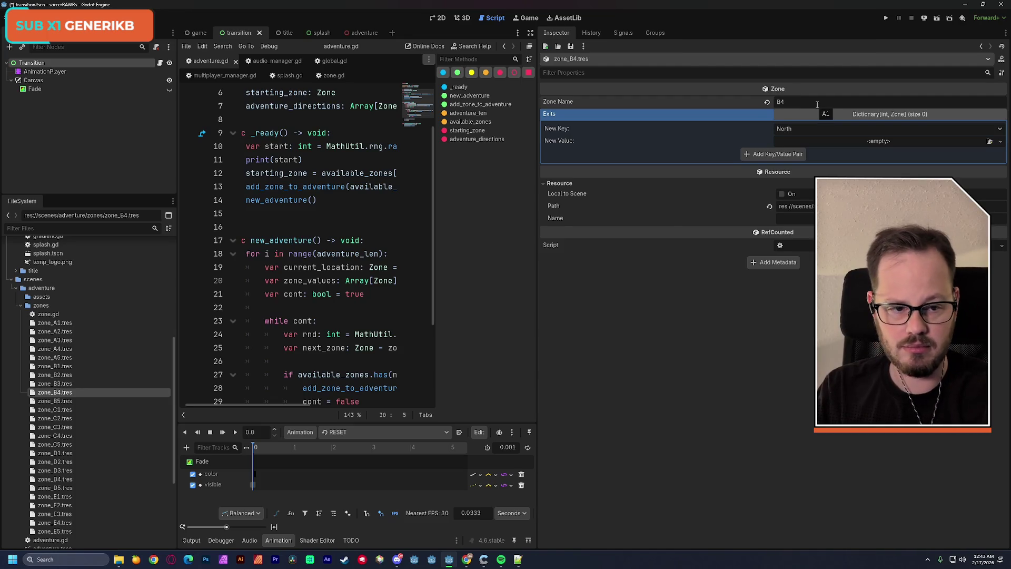
pyautogui.hotkey('ctrl', 's')
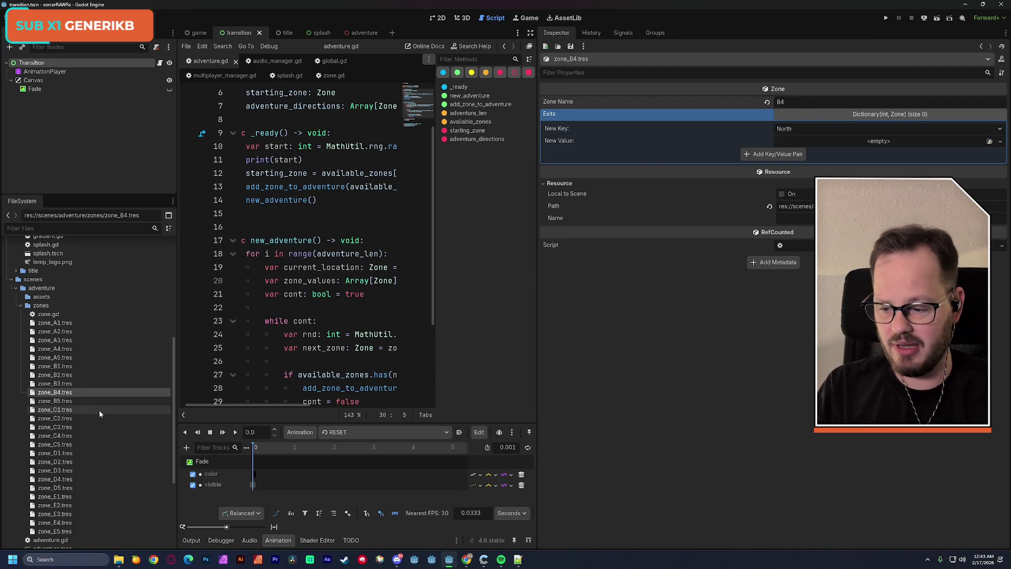
# Step: Rename zone_B5 to B5, clear its three copied exits, and save
pyautogui.click(70, 403)
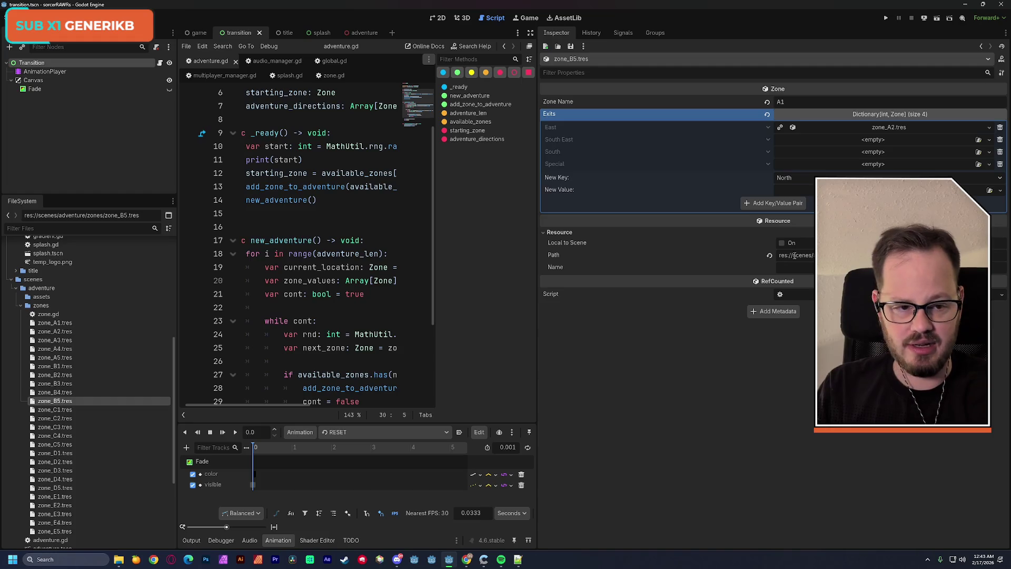
pyautogui.write('B5')
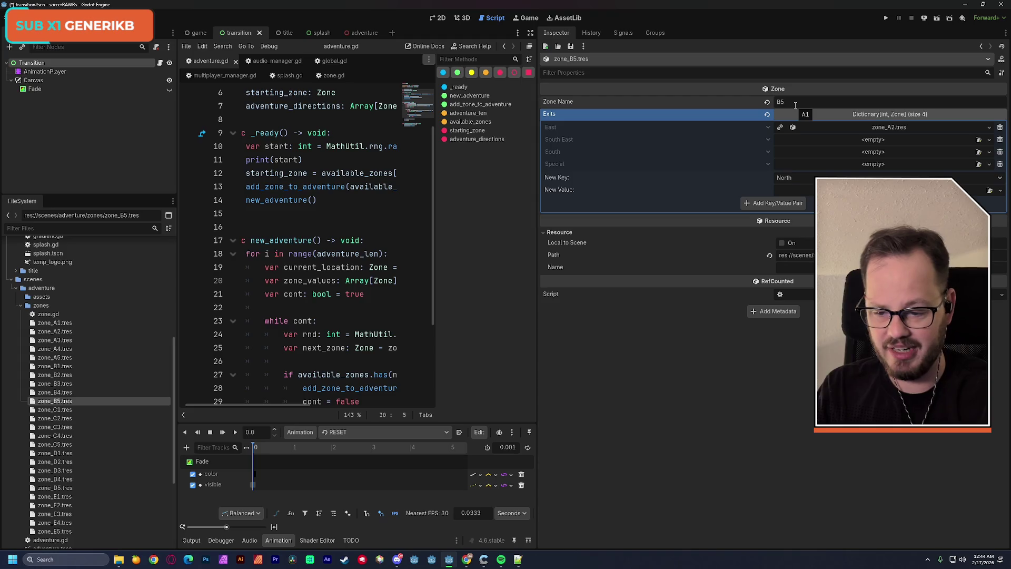
pyautogui.click(1000, 127)
pyautogui.click(1000, 127)
pyautogui.click(1000, 127)
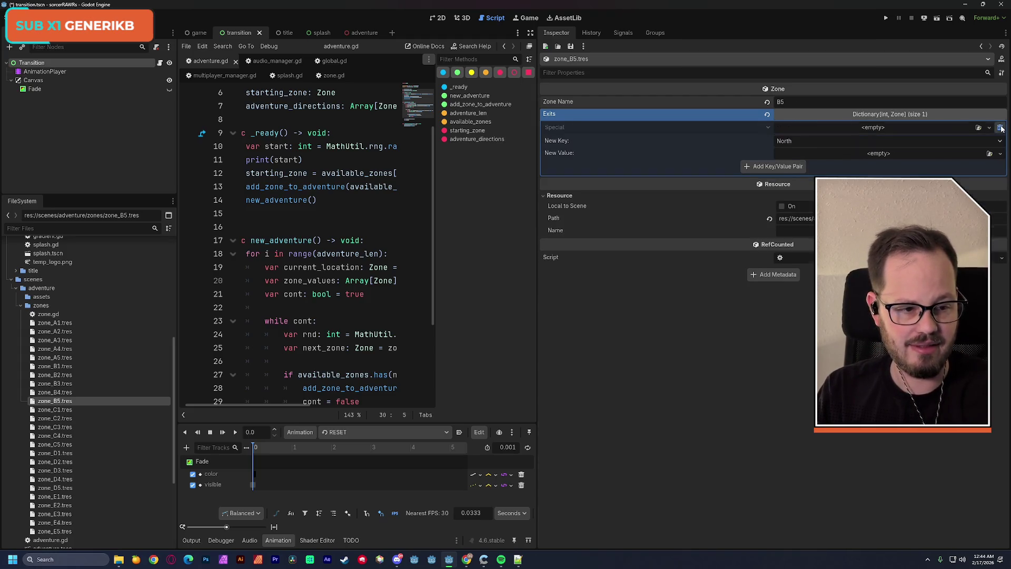
pyautogui.click(1000, 126)
pyautogui.hotkey('ctrl', 's')
pyautogui.click(65, 394)
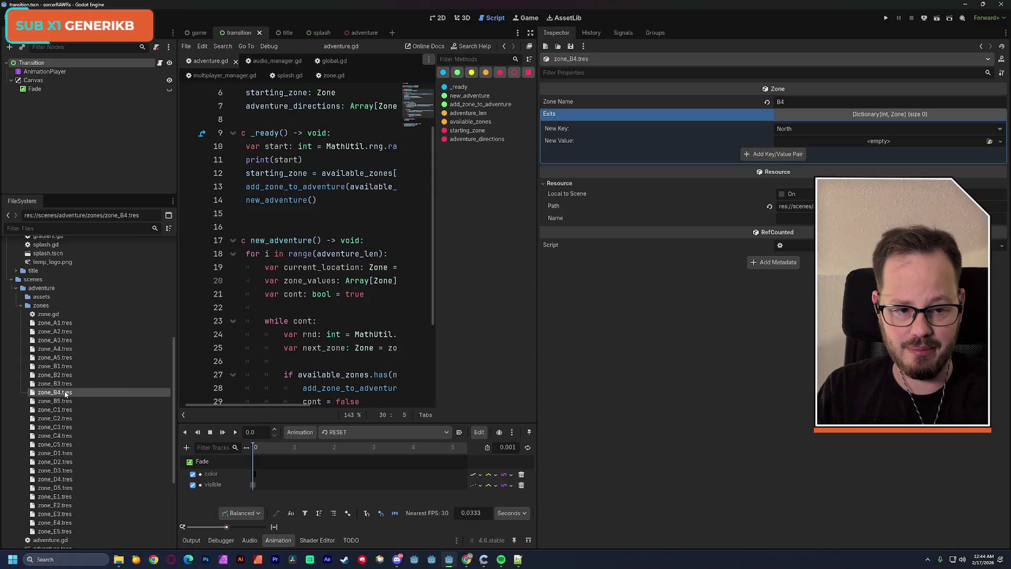
# Step: Rename zone_C1 to C1, delete its three copied exits, and save
pyautogui.click(61, 410)
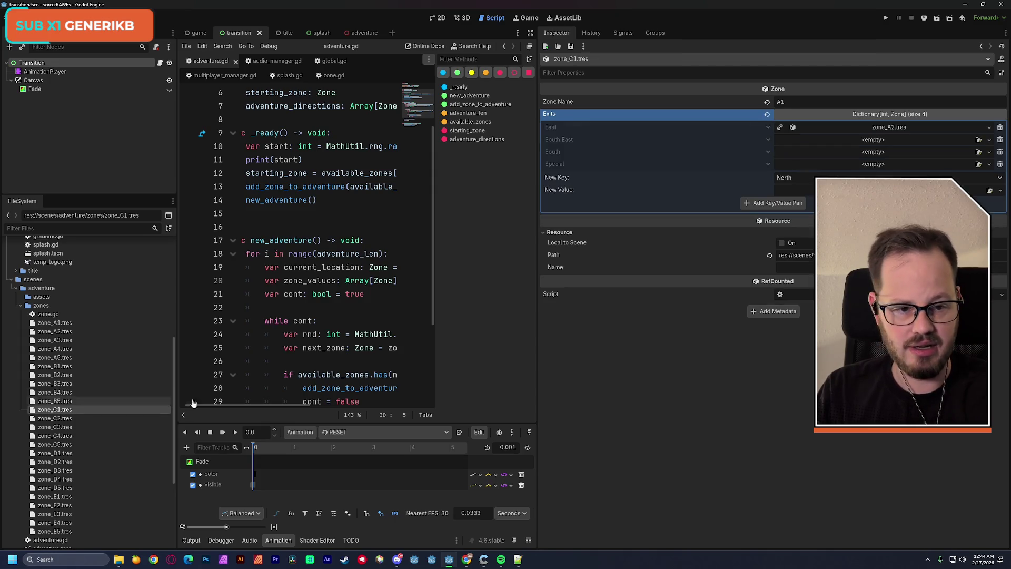
pyautogui.click(790, 102)
pyautogui.write('C')
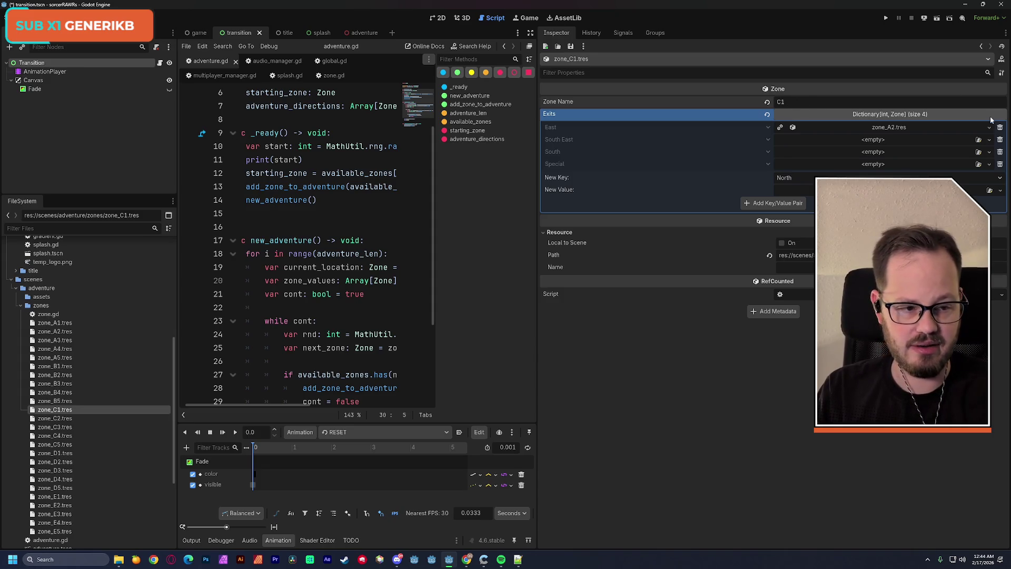
pyautogui.click(1000, 127)
pyautogui.click(1000, 127)
pyautogui.click(1000, 127)
pyautogui.click(1000, 127)
pyautogui.hotkey('ctrl', 's')
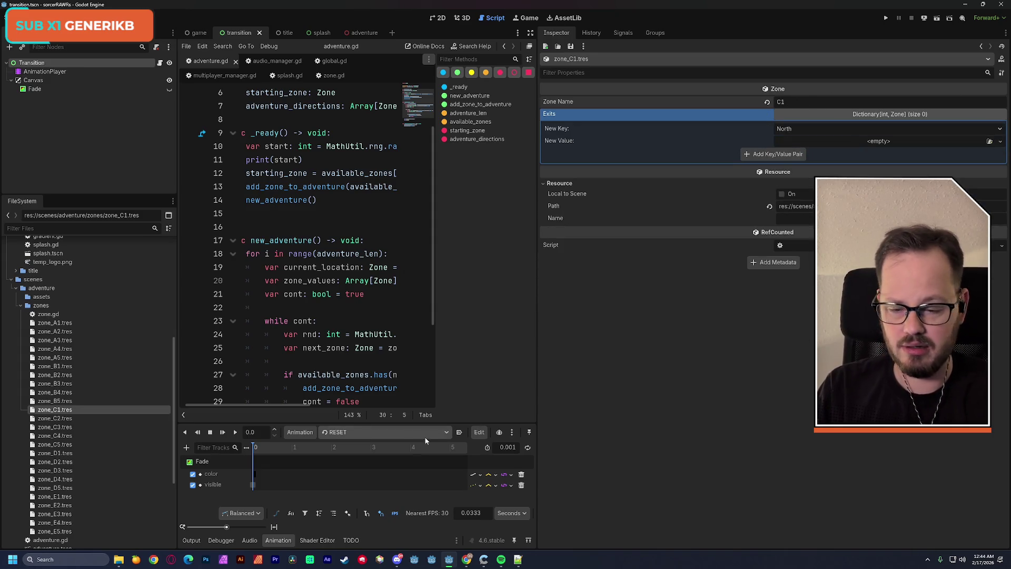
# Step: Rename zone_C2 to C2, delete its two copied exits, and save
pyautogui.click(50, 420)
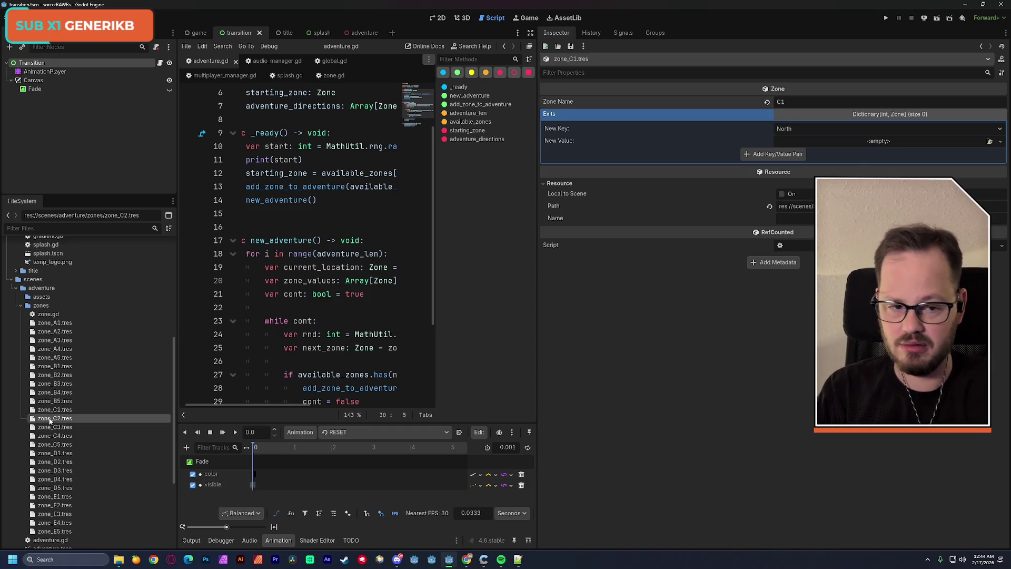
pyautogui.click(788, 101)
pyautogui.write('C')
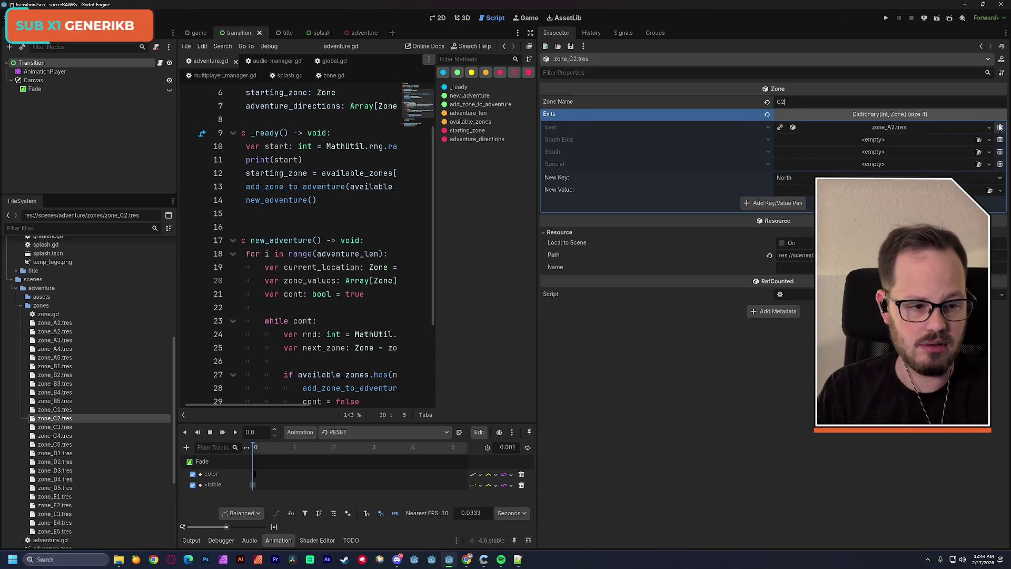
pyautogui.click(1000, 127)
pyautogui.click(1000, 127)
pyautogui.click(1000, 127)
pyautogui.click(1000, 127)
pyautogui.hotkey('ctrl', 's')
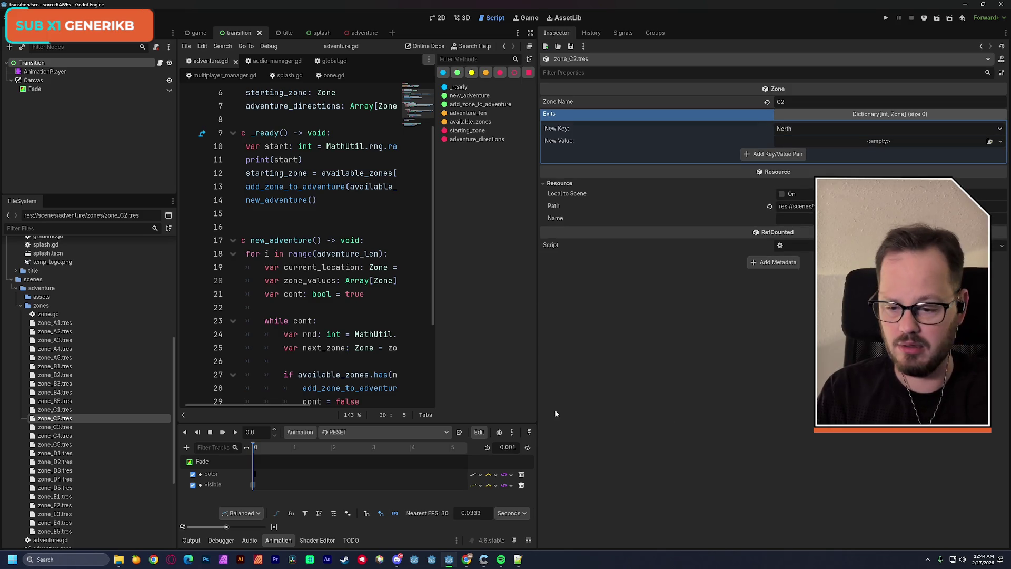
# Step: Rename zone_C3 to C3 and delete its copied exit entries
pyautogui.click(62, 428)
pyautogui.click(784, 102)
pyautogui.write('C3')
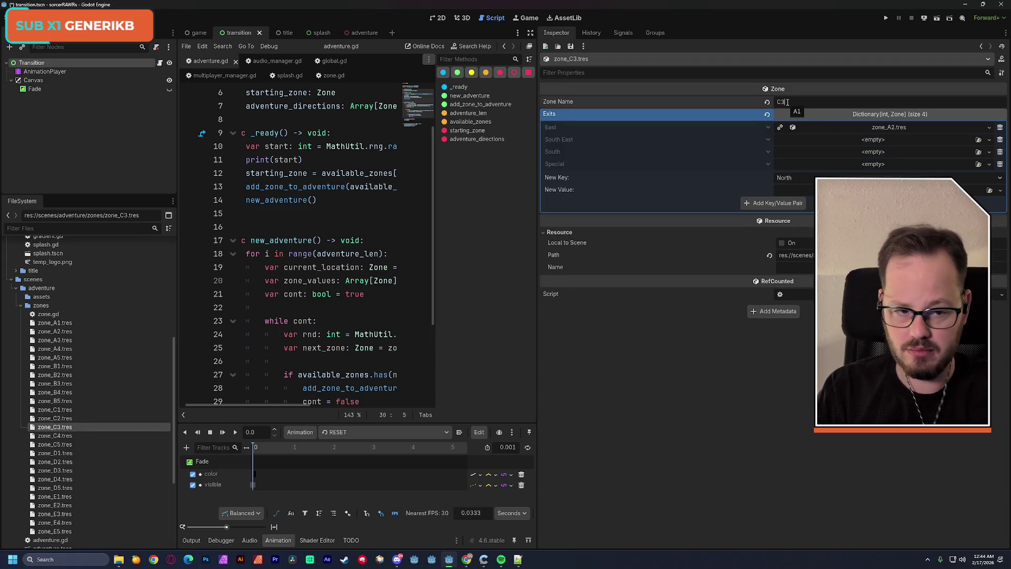
pyautogui.click(1000, 128)
pyautogui.click(999, 128)
pyautogui.click(1000, 127)
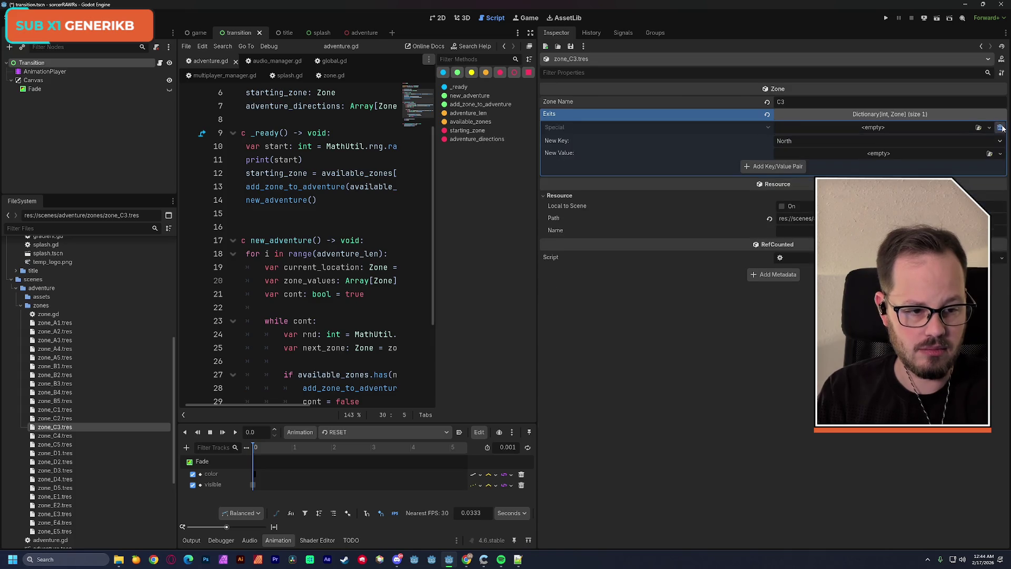
pyautogui.click(1000, 127)
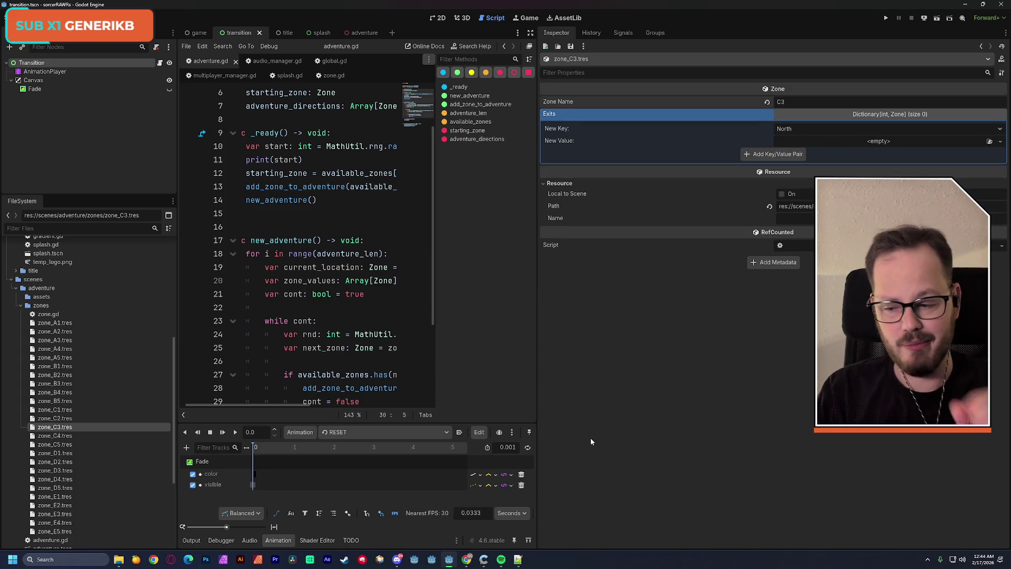
# Step: Rename zone_C4 to 'C4', delete its two copied exits, and save
pyautogui.click(69, 436)
pyautogui.click(802, 103)
pyautogui.write('C4')
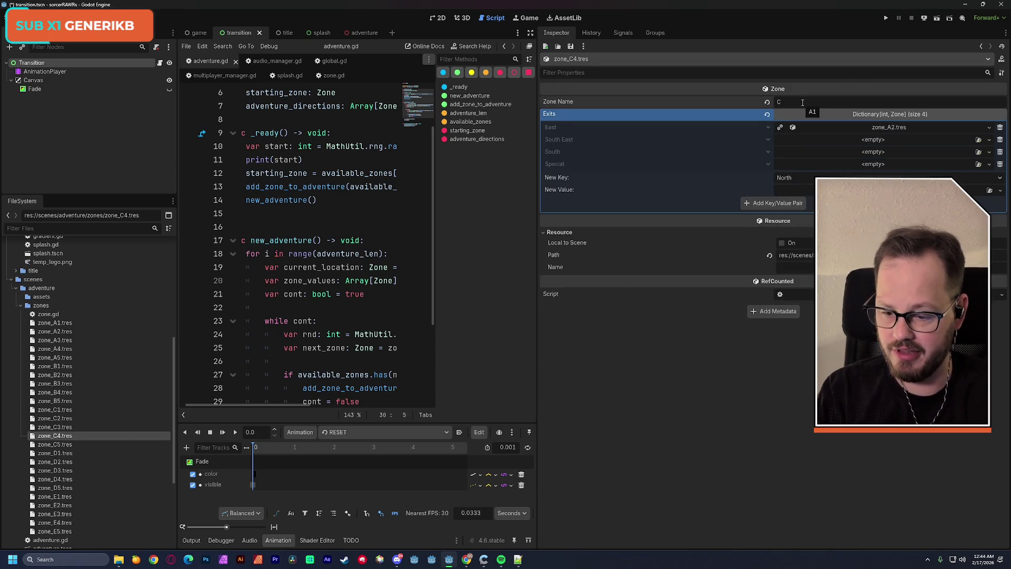
pyautogui.click(1000, 126)
pyautogui.click(1000, 127)
pyautogui.click(999, 127)
pyautogui.click(1000, 127)
pyautogui.hotkey('ctrl', 's')
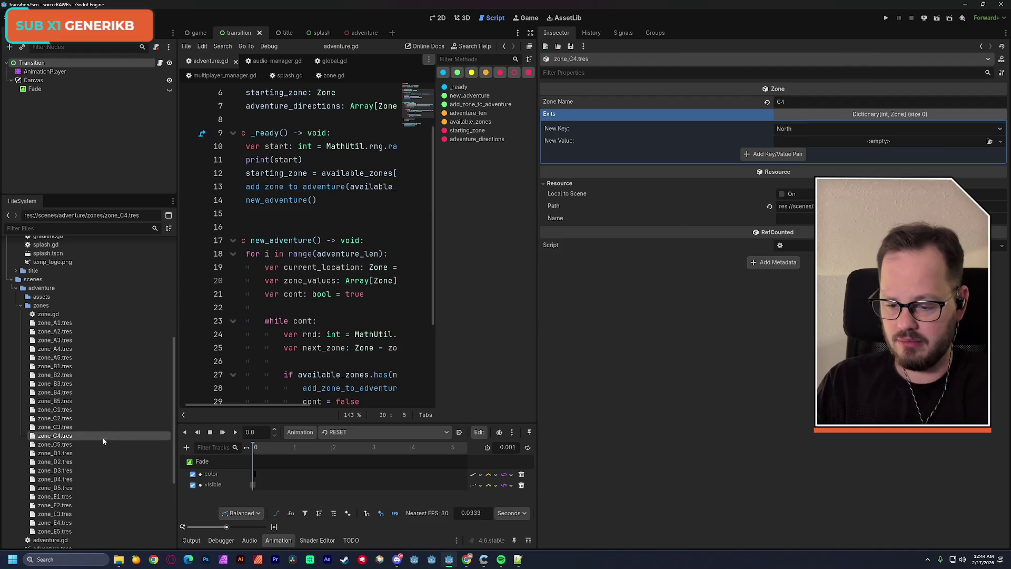
# Step: Rename zone_C5 to 'C5', delete its copied exits, and save
pyautogui.click(55, 444)
pyautogui.click(800, 101)
pyautogui.press('BackSpace')
pyautogui.press('BackSpace')
pyautogui.write('C5')
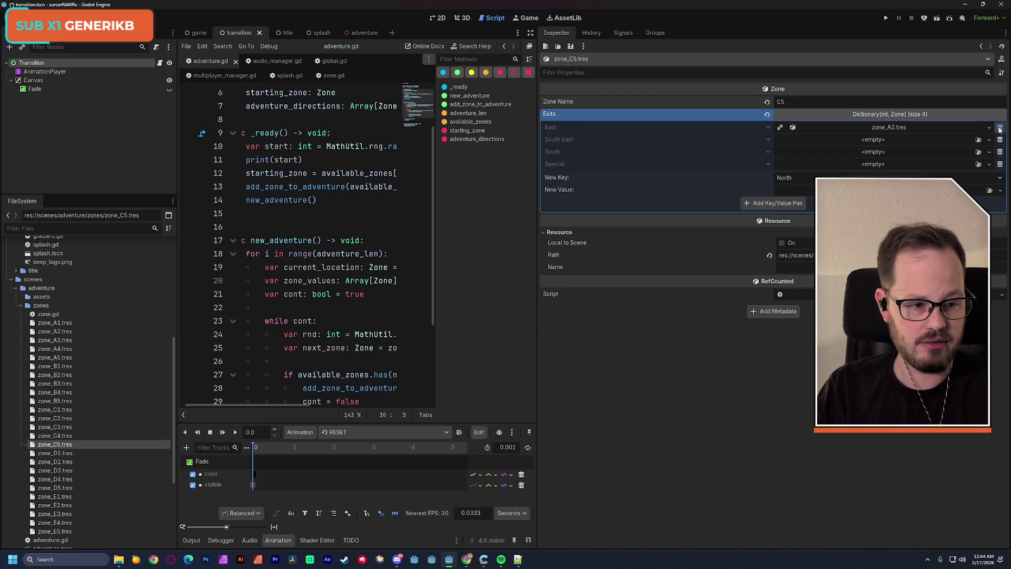
pyautogui.click(1000, 127)
pyautogui.click(1000, 127)
pyautogui.click(999, 127)
pyautogui.click(1000, 127)
pyautogui.hotkey('ctrl', 's')
# Step: Rename zone_D1 to 'D1', delete its three copied exits, and save
pyautogui.click(63, 453)
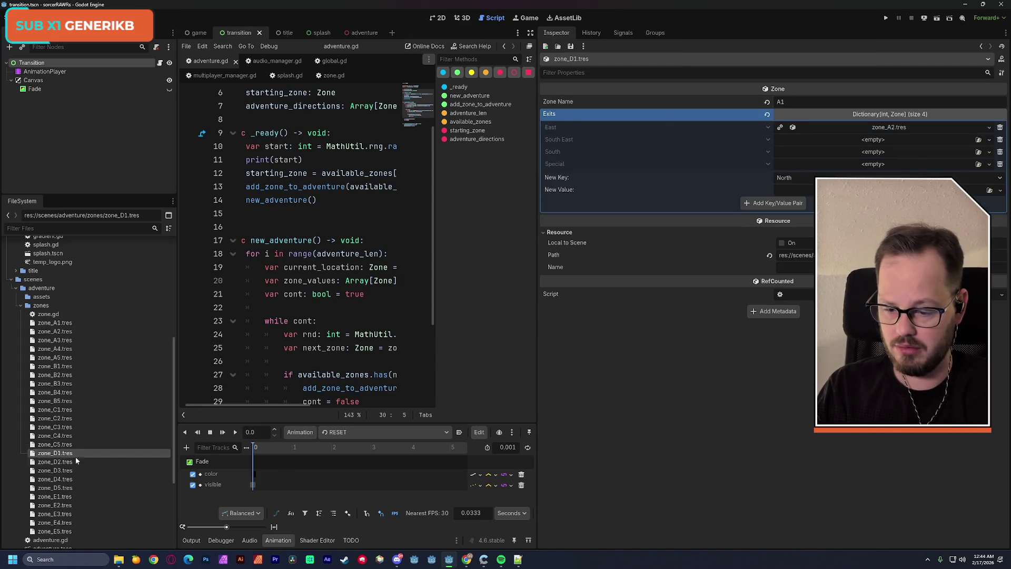
pyautogui.click(791, 102)
pyautogui.press('BackSpace')
pyautogui.press('BackSpace')
pyautogui.write('D1')
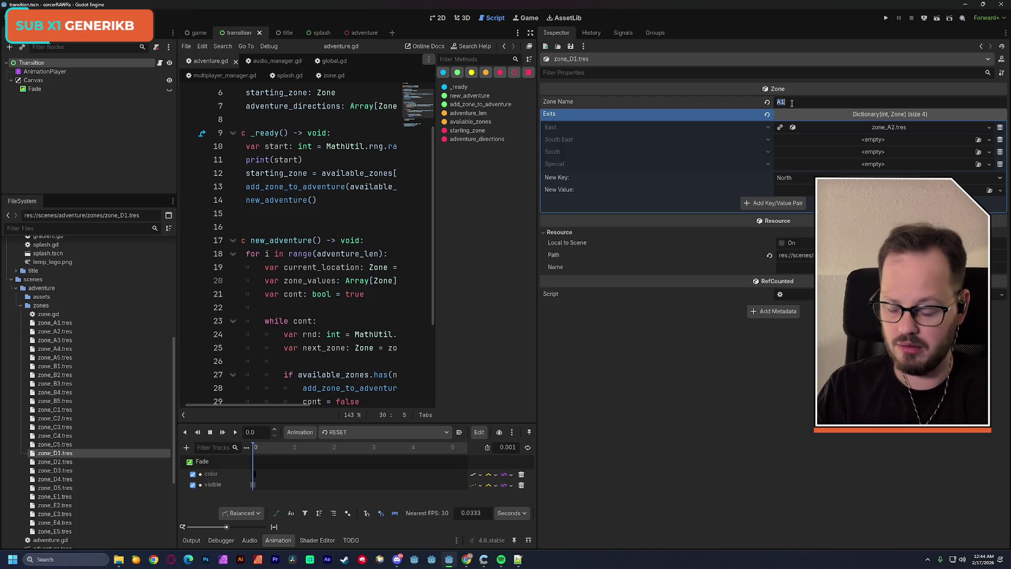
pyautogui.click(1000, 127)
pyautogui.click(999, 126)
pyautogui.click(1000, 127)
pyautogui.click(1000, 127)
pyautogui.hotkey('ctrl', 's')
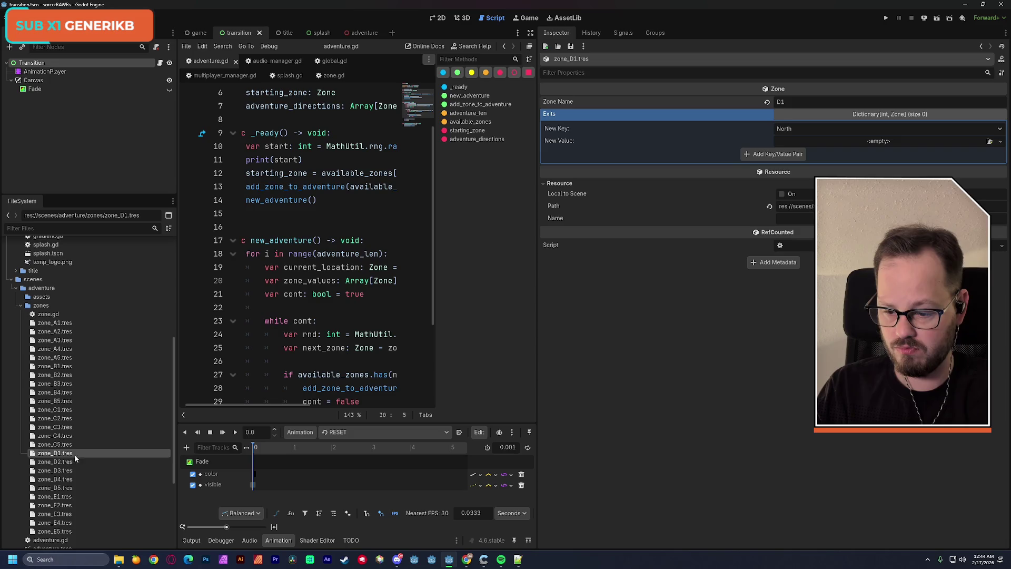
# Step: Delete zone_D2's two copied exits, rename it from 'A1' to 'D2', and save
pyautogui.click(63, 461)
pyautogui.click(1000, 127)
pyautogui.click(1000, 127)
pyautogui.click(1000, 127)
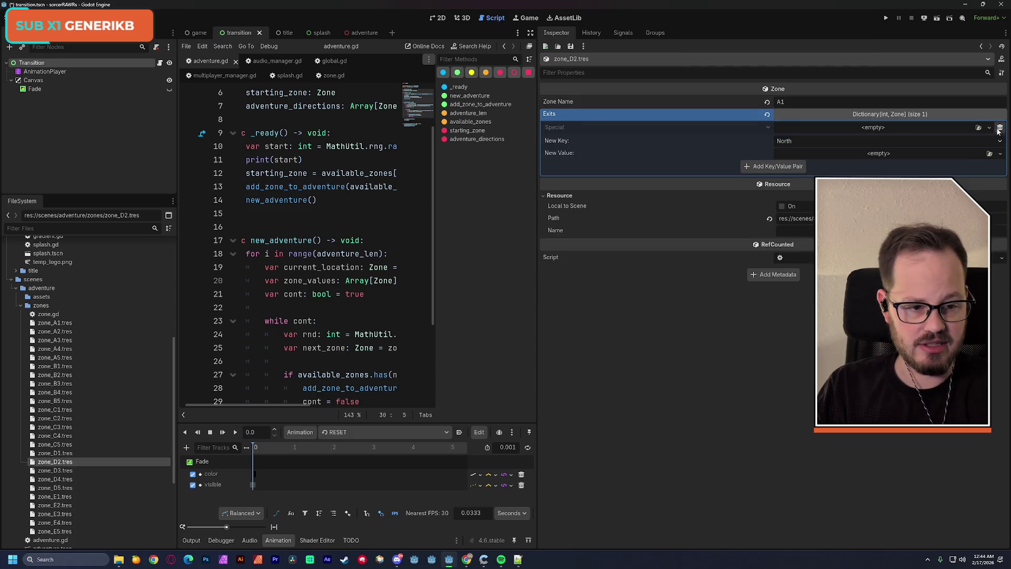
pyautogui.click(1000, 127)
pyautogui.moveTo(786, 102); pyautogui.dragTo(778, 119)
pyautogui.write('D2')
pyautogui.hotkey('ctrl', 's')
# Step: Rename zone_D3 from 'A1' to 'D3', delete its copied exits, and save
pyautogui.click(55, 471)
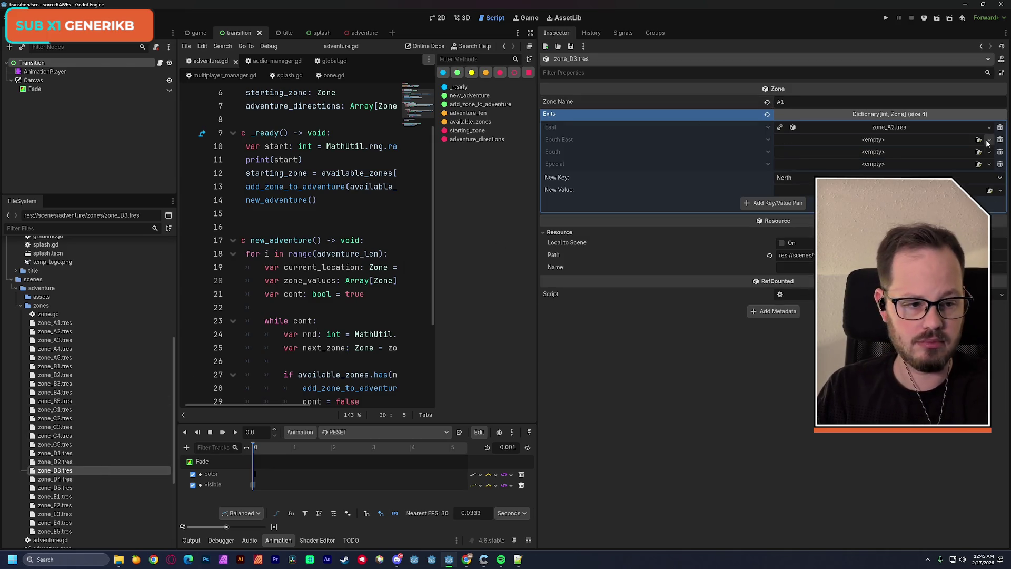
pyautogui.doubleClick(789, 101)
pyautogui.write('D3')
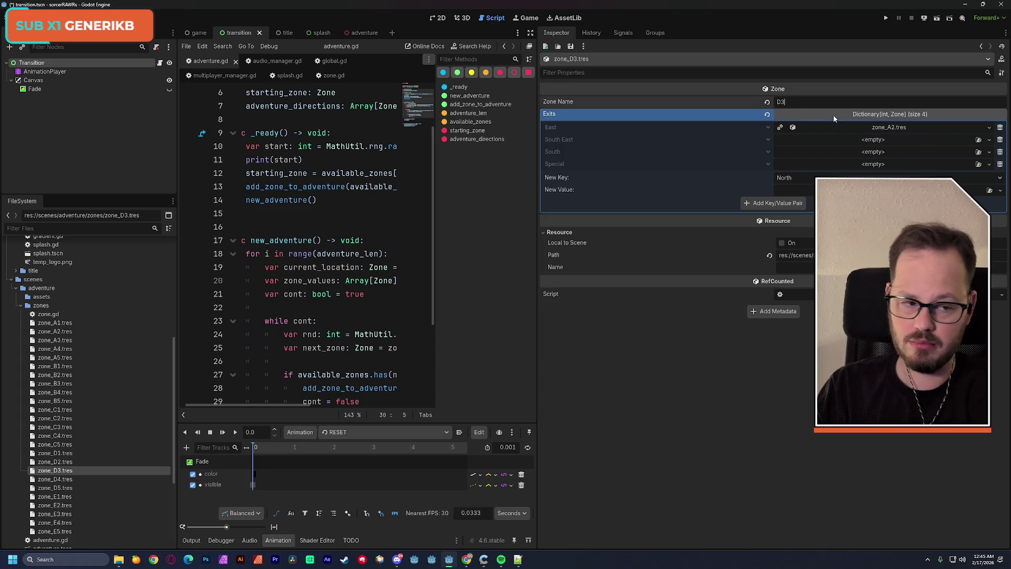
pyautogui.click(1000, 127)
pyautogui.click(1000, 126)
pyautogui.click(999, 127)
pyautogui.click(1000, 127)
pyautogui.hotkey('ctrl', 's')
# Step: Rename zone_D4 to 'D4', delete its three copied exits, and save
pyautogui.click(55, 479)
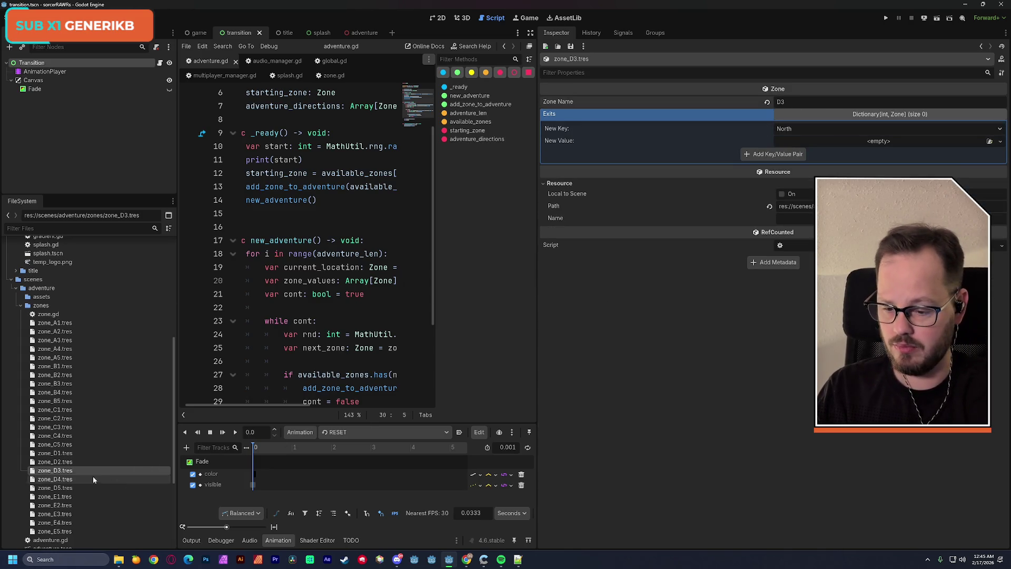
pyautogui.click(804, 102)
pyautogui.press('BackSpace')
pyautogui.press('BackSpace')
pyautogui.write('D4')
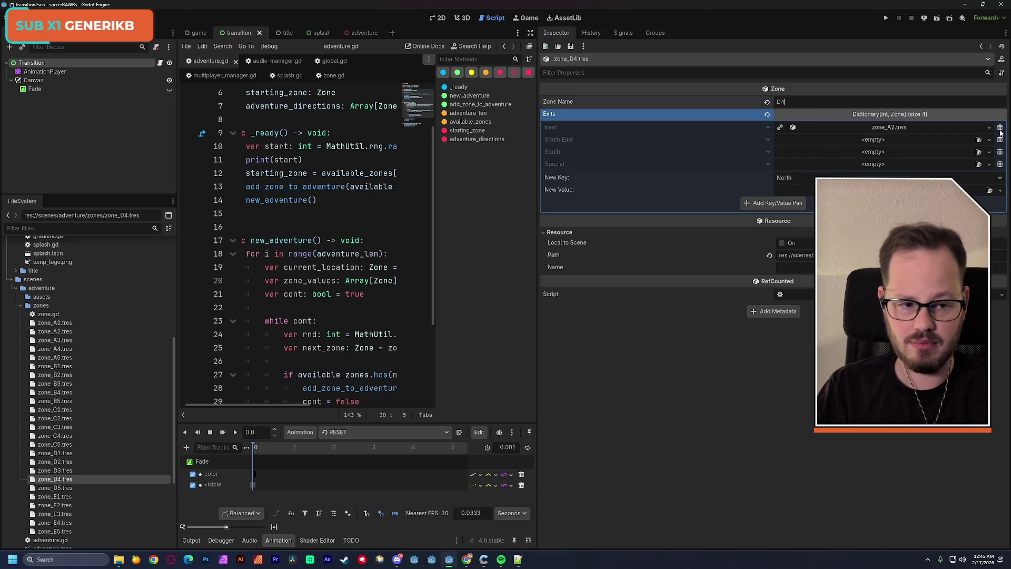
pyautogui.click(999, 126)
pyautogui.click(1000, 127)
pyautogui.click(1000, 127)
pyautogui.click(999, 127)
pyautogui.hotkey('ctrl', 's')
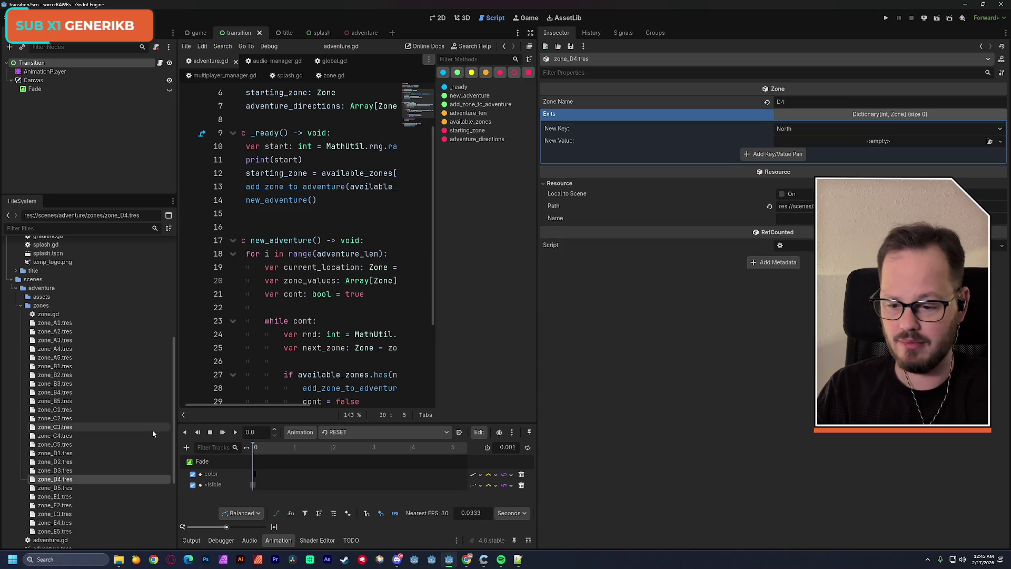
# Step: Rename zone_D5 to 'D5', delete its East and remaining exits, and save
pyautogui.click(54, 488)
pyautogui.doubleClick(793, 101)
pyautogui.write('D5')
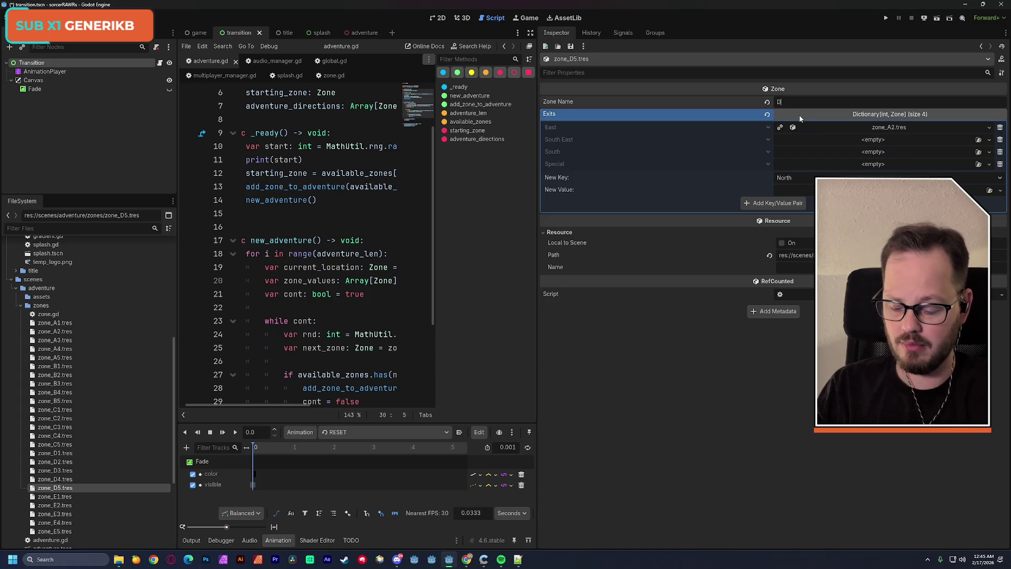
pyautogui.click(1000, 127)
pyautogui.click(1000, 127)
pyautogui.click(1000, 127)
pyautogui.click(1000, 128)
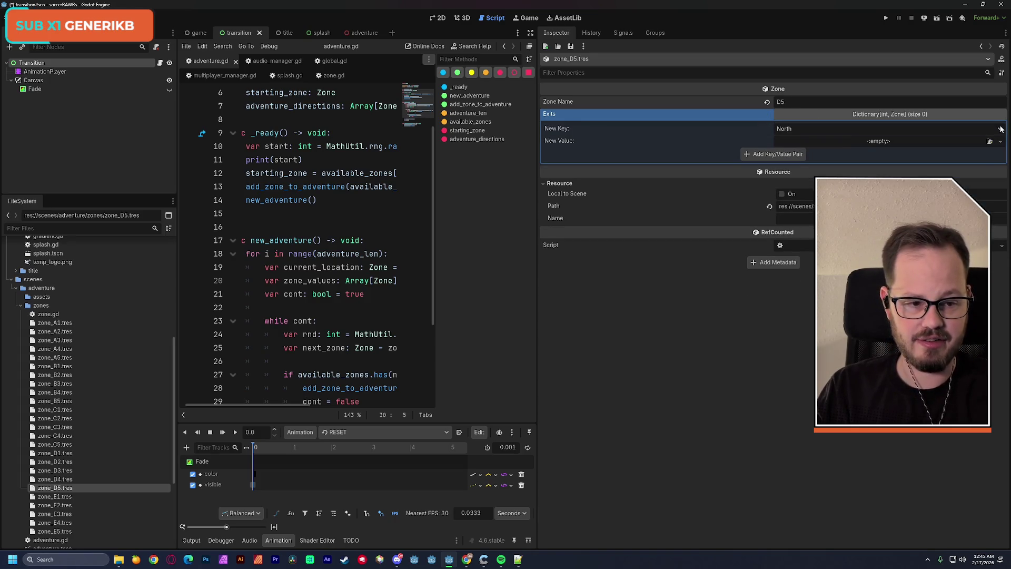
pyautogui.hotkey('ctrl', 's')
# Step: Rename zone_E1 to 'E1', delete its copied exits, and save
pyautogui.click(68, 497)
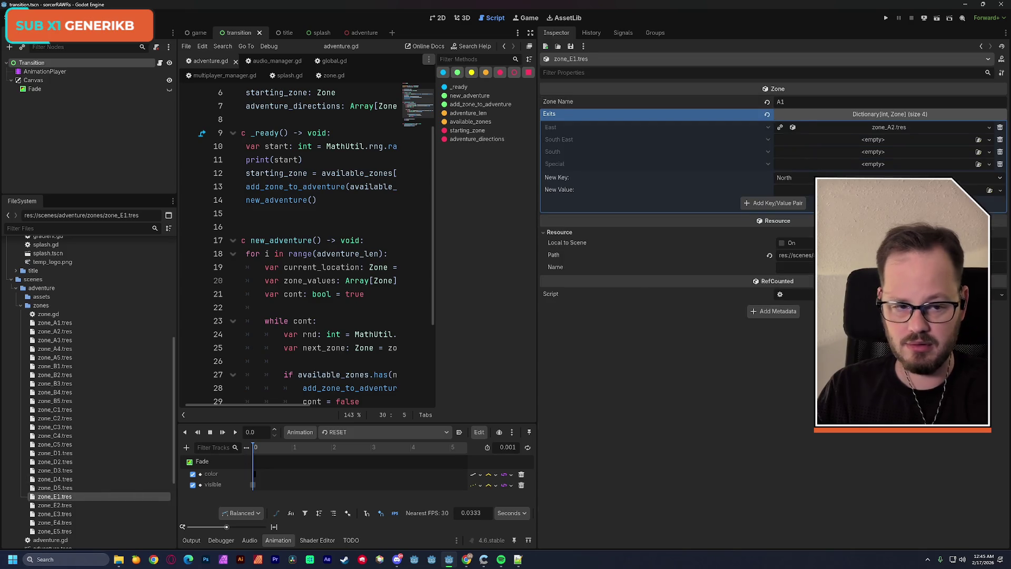
pyautogui.doubleClick(793, 101)
pyautogui.write('E1')
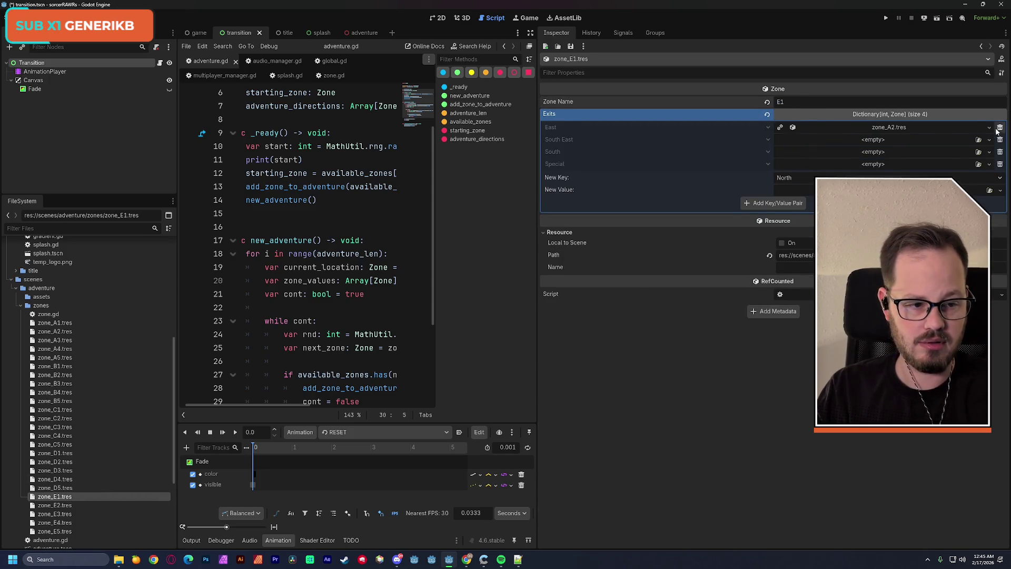
pyautogui.click(1000, 127)
pyautogui.click(1000, 126)
pyautogui.click(1000, 127)
pyautogui.click(1000, 127)
pyautogui.hotkey('ctrl', 's')
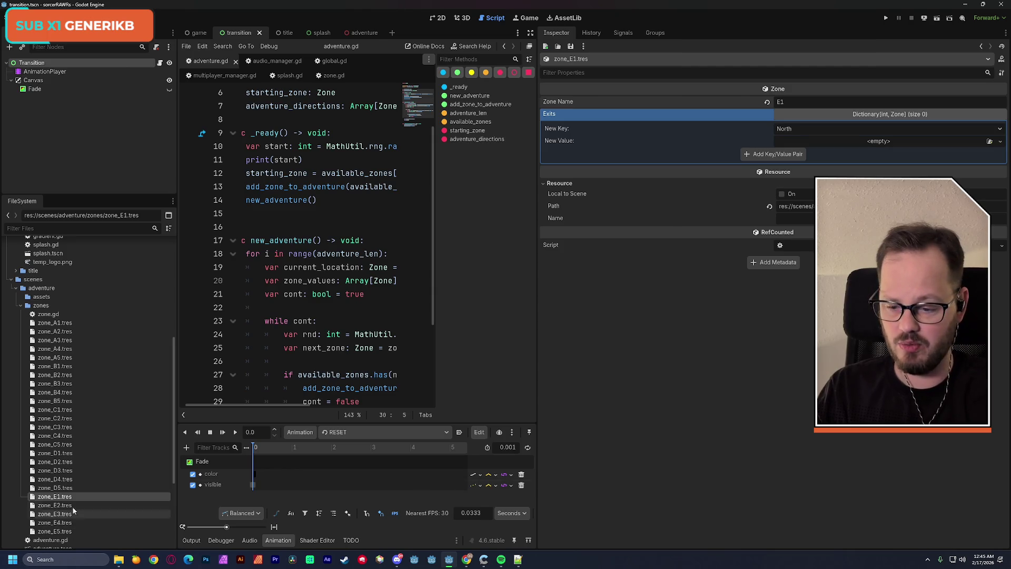
# Step: Rename zone_E2 from 'A1' to 'E2', delete its two copied exits, and save
pyautogui.click(68, 506)
pyautogui.doubleClick(781, 102)
pyautogui.write('E2')
pyautogui.click(1000, 127)
pyautogui.click(999, 127)
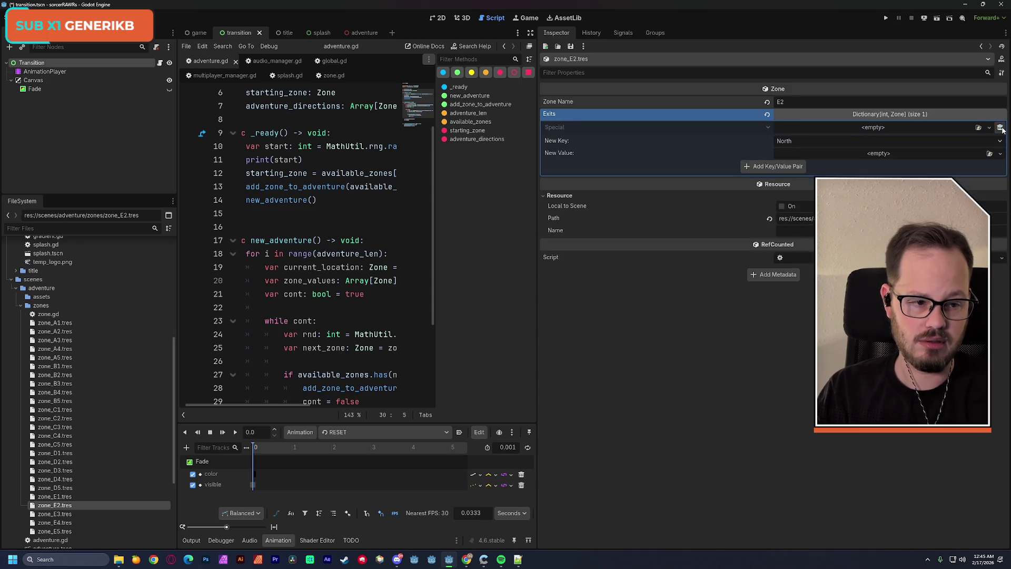
pyautogui.click(1000, 127)
pyautogui.click(1000, 127)
pyautogui.hotkey('ctrl', 's')
# Step: Rename zone_E3 from 'A1' to 'E3', remove its two copied exits, and save
pyautogui.click(73, 512)
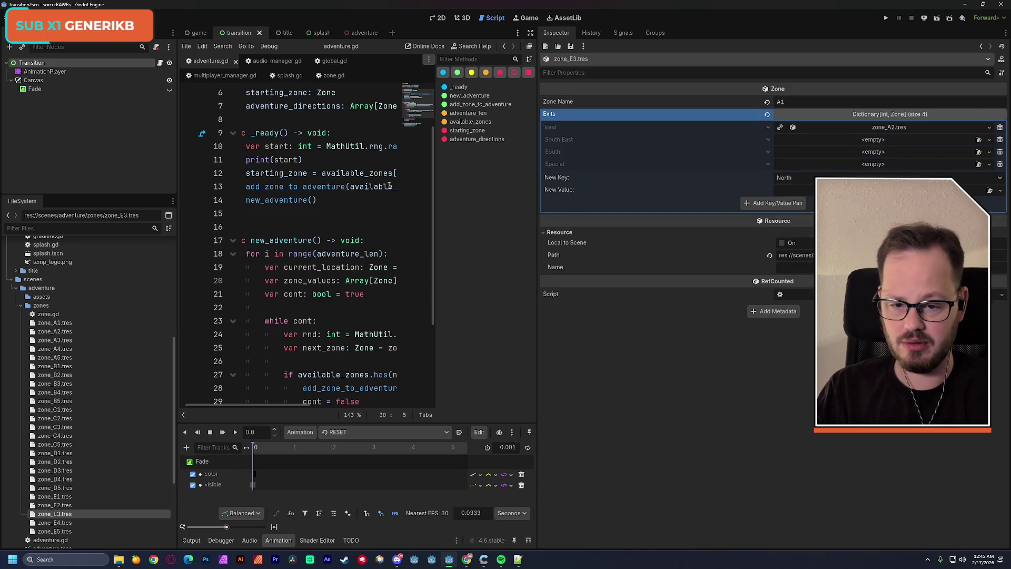
pyautogui.press('BackSpace')
pyautogui.press('BackSpace')
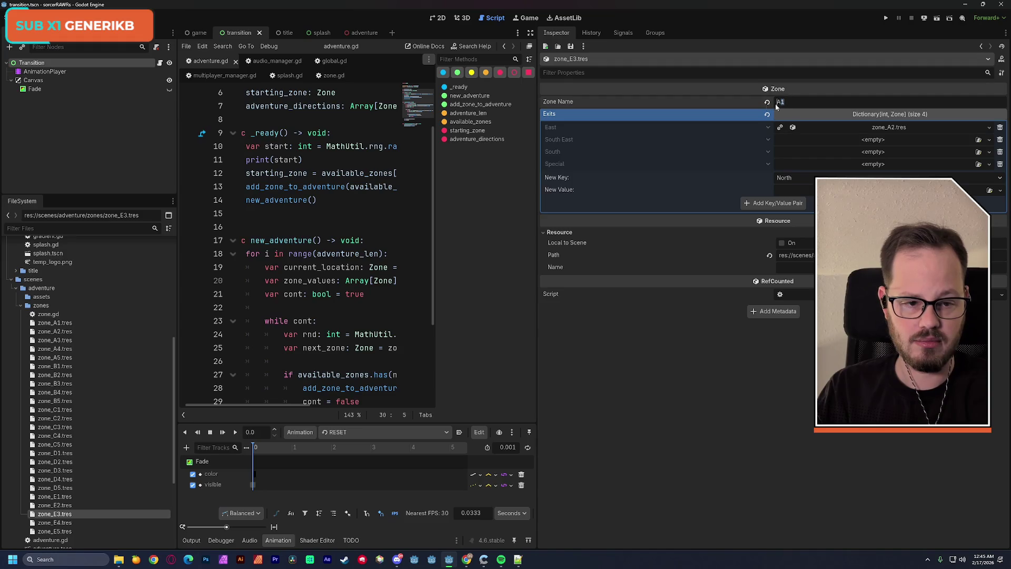
pyautogui.write('E3')
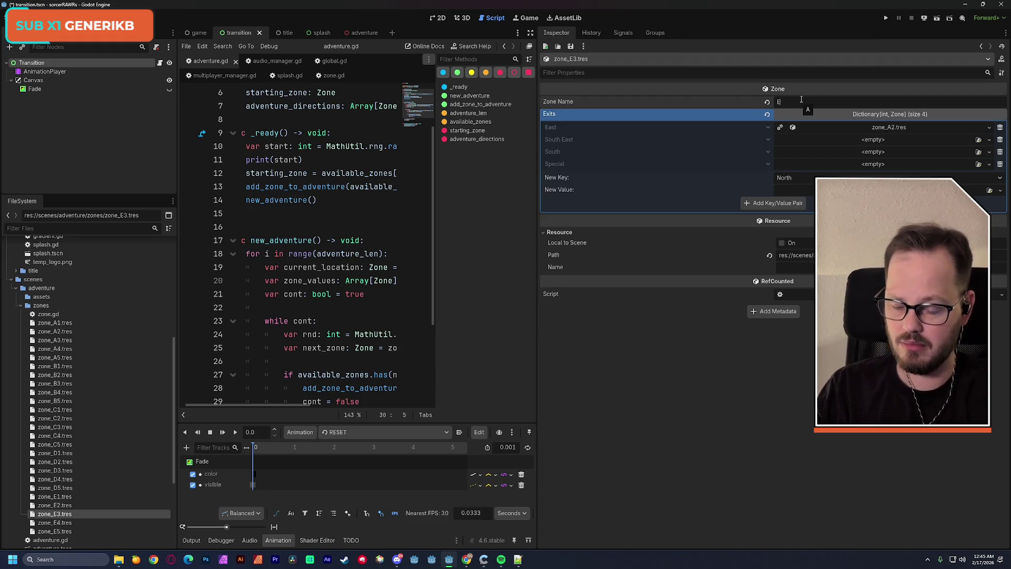
pyautogui.click(999, 127)
pyautogui.click(1000, 127)
pyautogui.click(1000, 127)
pyautogui.click(1000, 127)
pyautogui.hotkey('ctrl', 's')
# Step: Rename zone_E4 to 'E4', clear its copied exits, and save
pyautogui.click(74, 523)
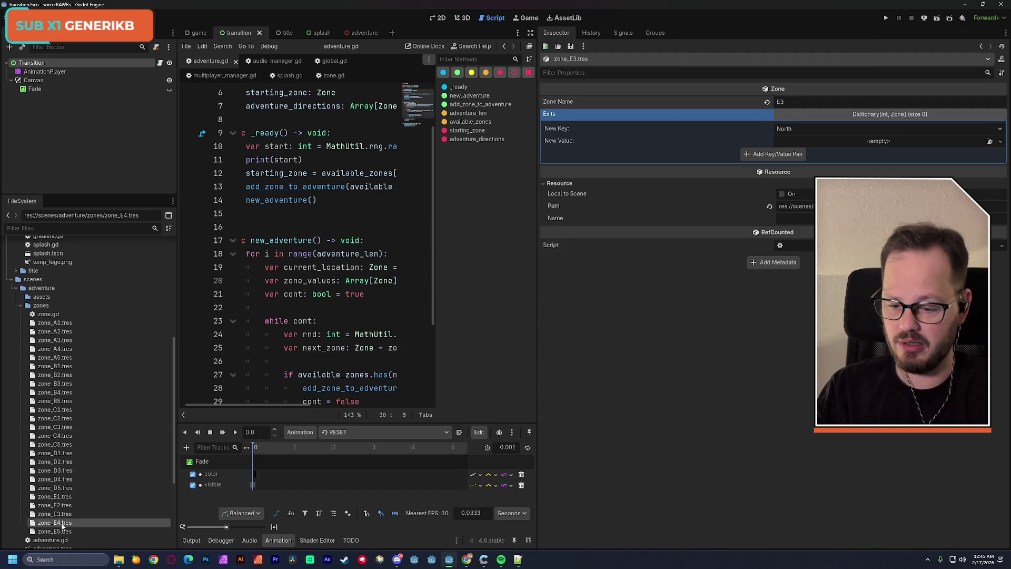
pyautogui.write('E4')
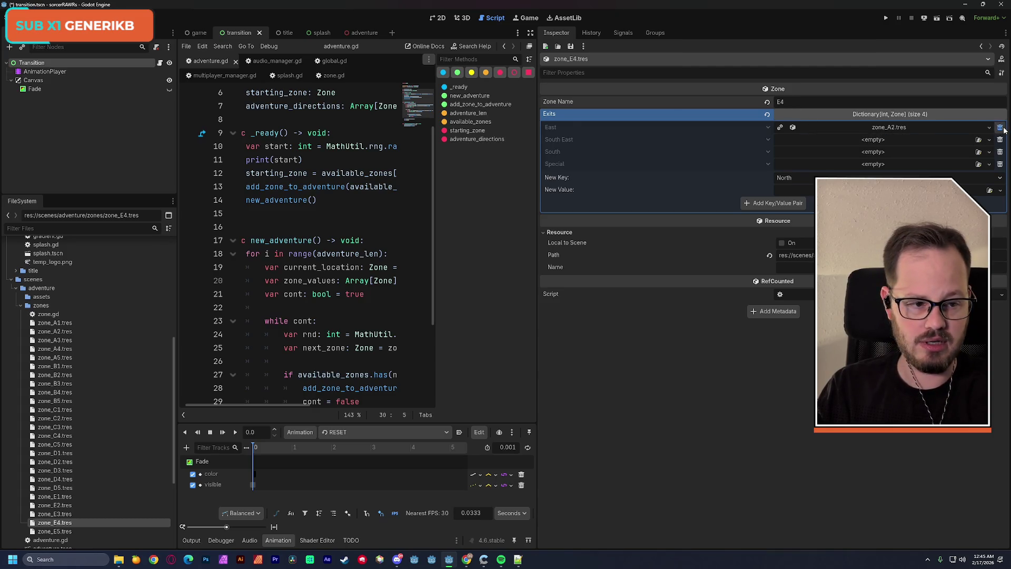
pyautogui.click(767, 114)
pyautogui.hotkey('ctrl', 's')
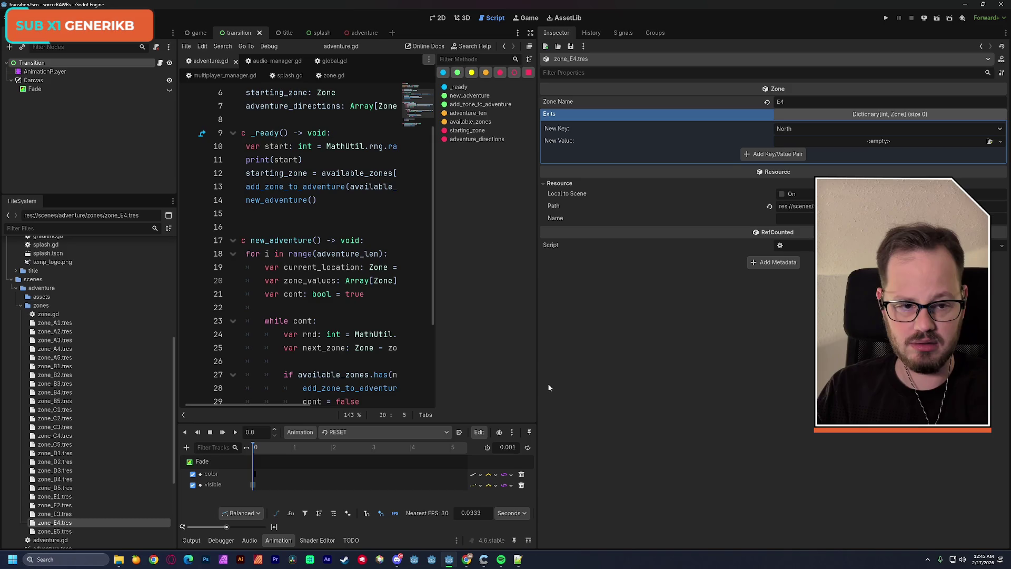
# Step: Partly retype zone_E5's name, remove all its copied exits, and save
pyautogui.click(78, 530)
pyautogui.doubleClick(781, 102)
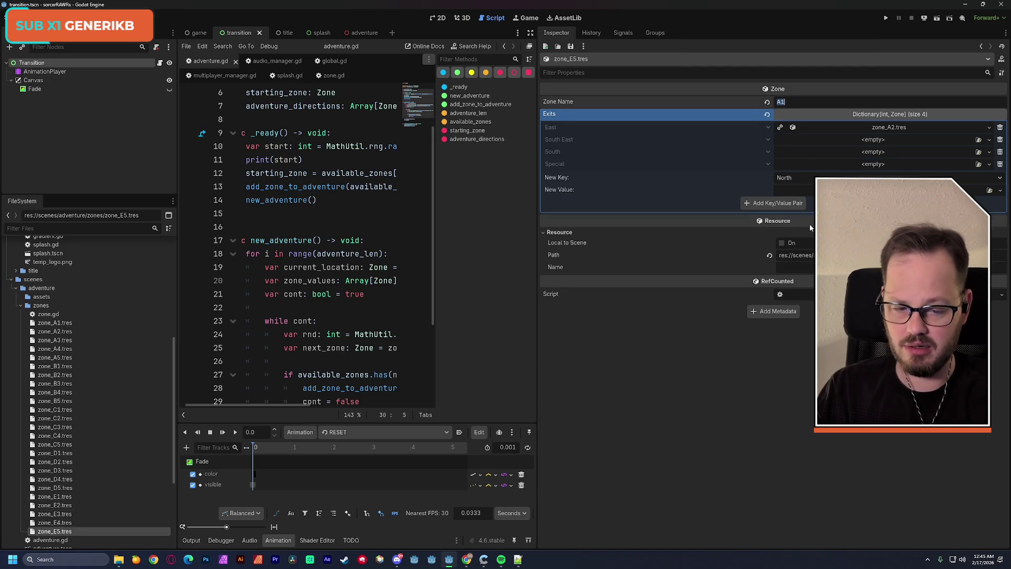
pyautogui.write('5')
pyautogui.click(1000, 139)
pyautogui.click(1000, 139)
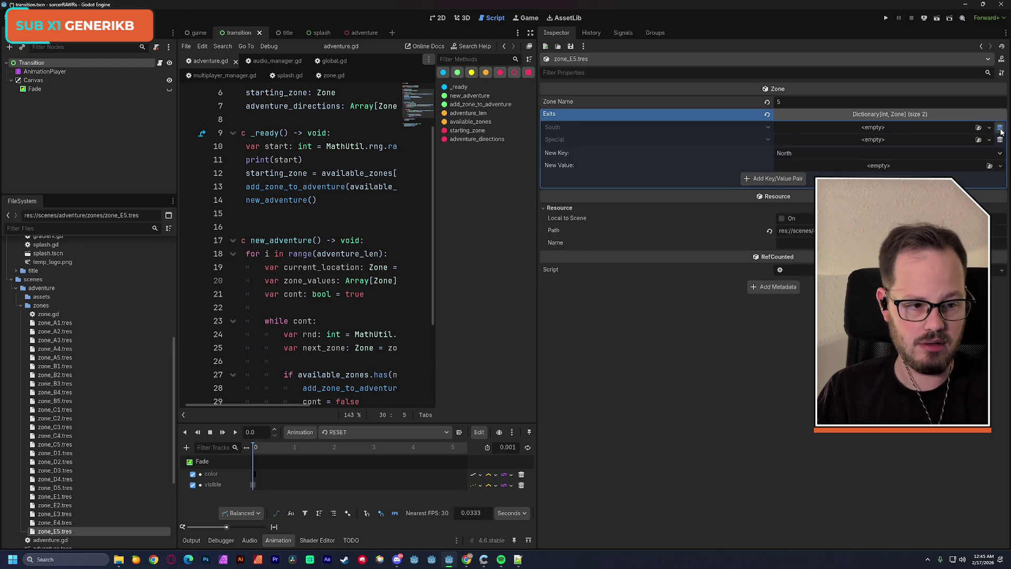
pyautogui.click(1000, 139)
pyautogui.click(999, 127)
pyautogui.hotkey('ctrl', 's')
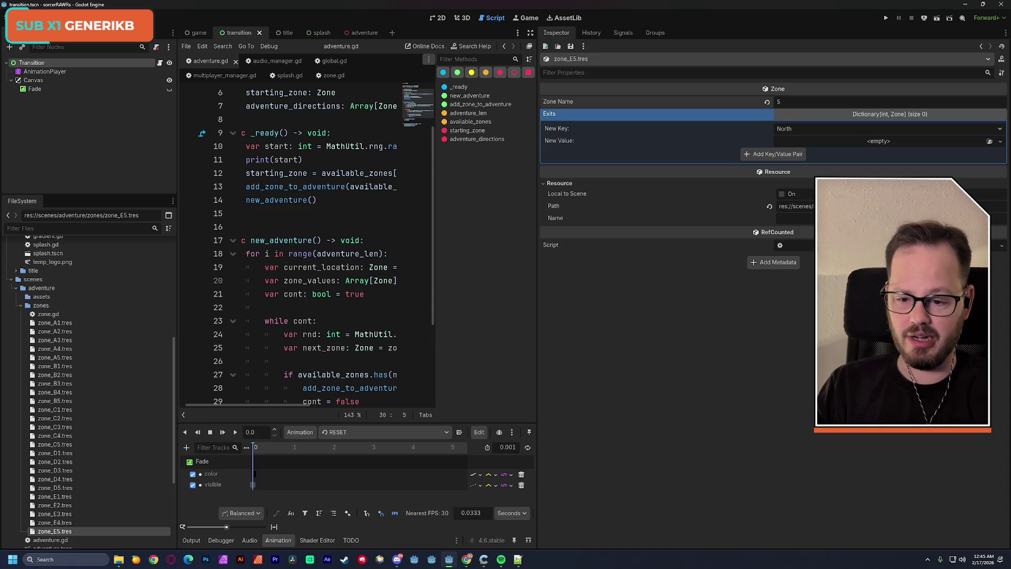
# Step: Check zone_A1's exits, then zone_A2's West exit to A3 and its empty South West exit
pyautogui.click(73, 320)
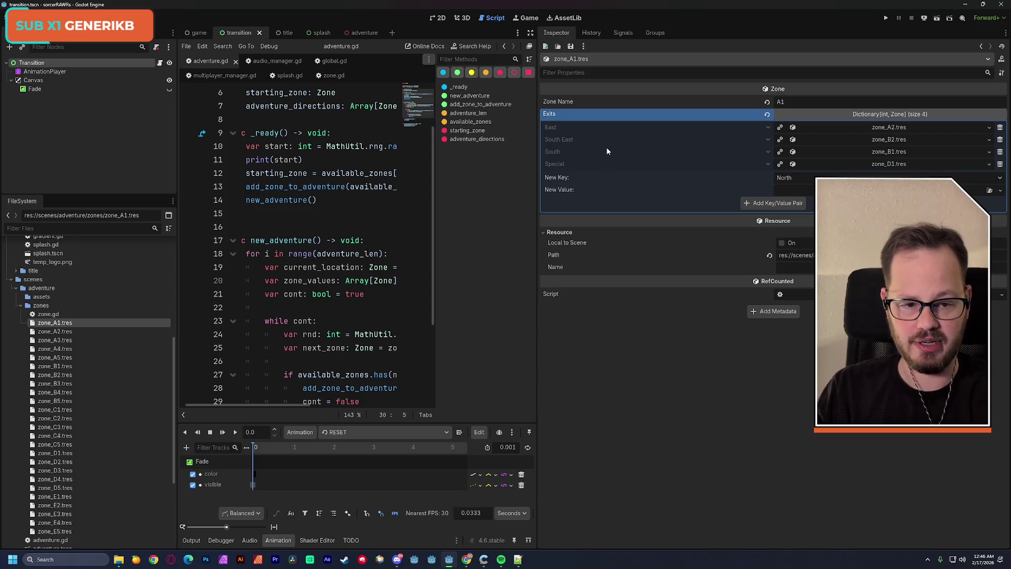
pyautogui.click(55, 331)
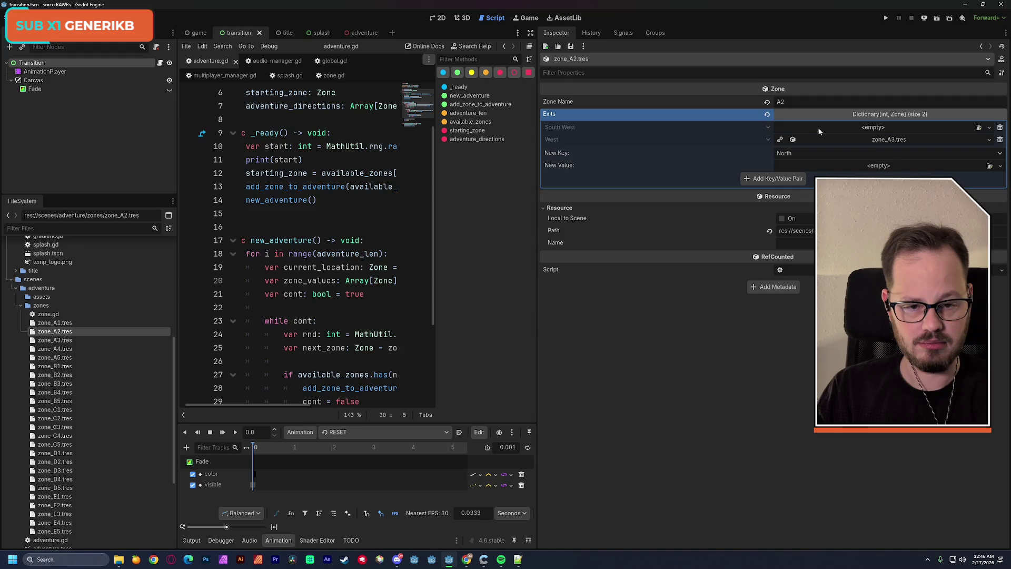
# Step: Replace A2's empty South West exit with a South West exit to zone_B3
pyautogui.click(999, 127)
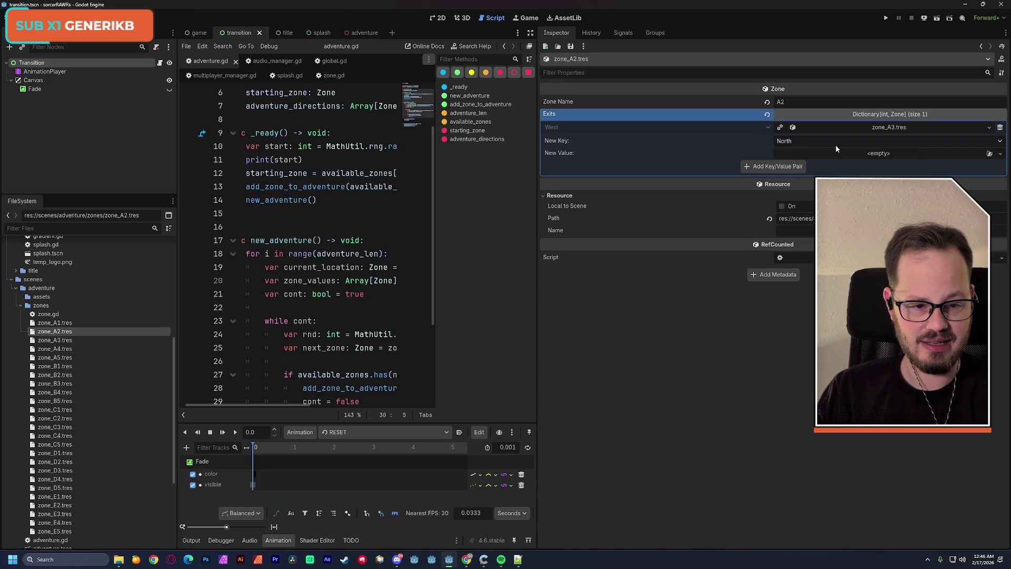
pyautogui.click(813, 140)
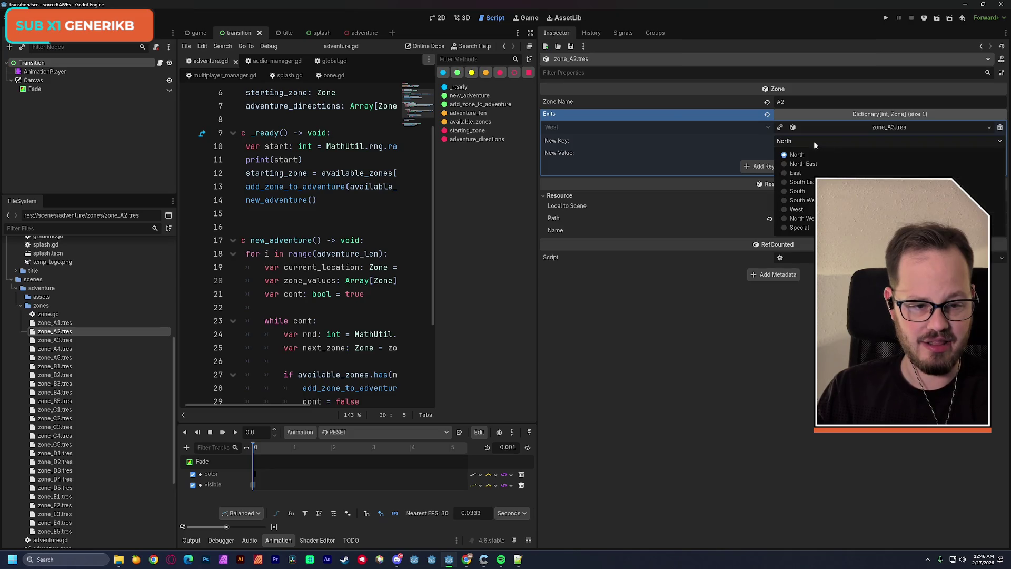
pyautogui.click(810, 201)
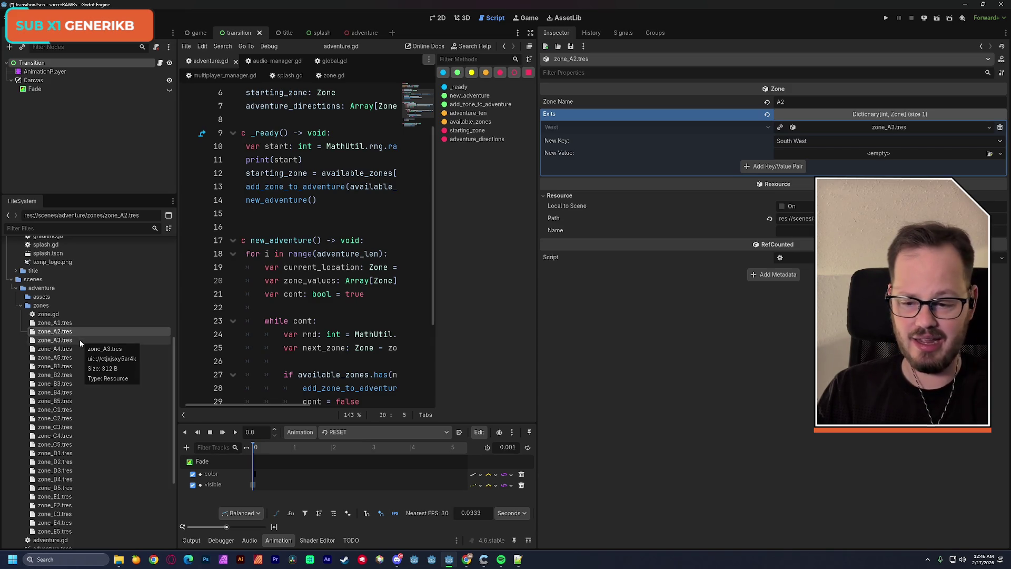
pyautogui.click(55, 383)
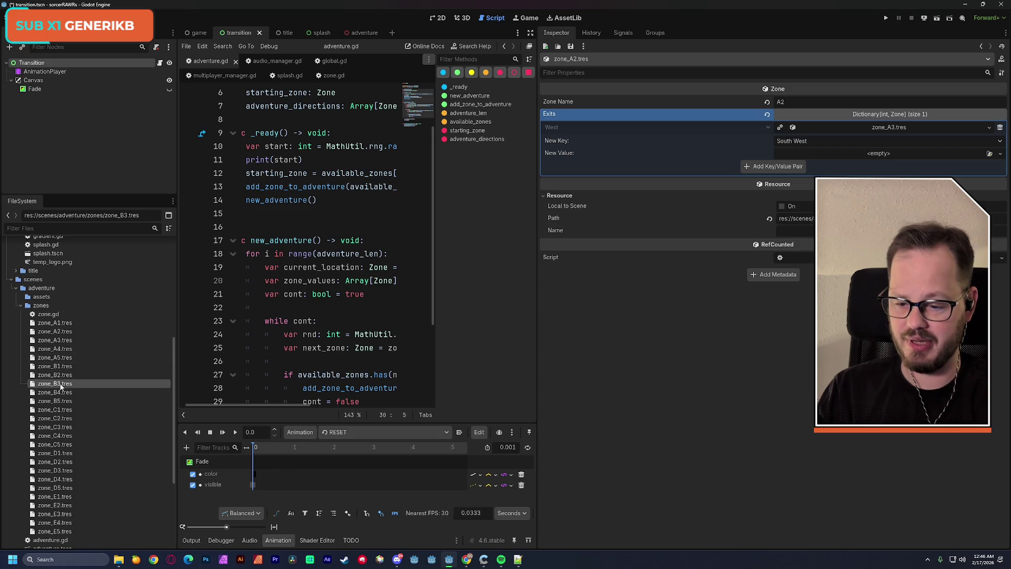
pyautogui.moveTo(58, 383)
pyautogui.mouseDown()
pyautogui.moveTo(746, 290)
pyautogui.moveTo(834, 157)
pyautogui.moveTo(862, 156)
pyautogui.mouseUp()
pyautogui.hotkey('ctrl', 's')
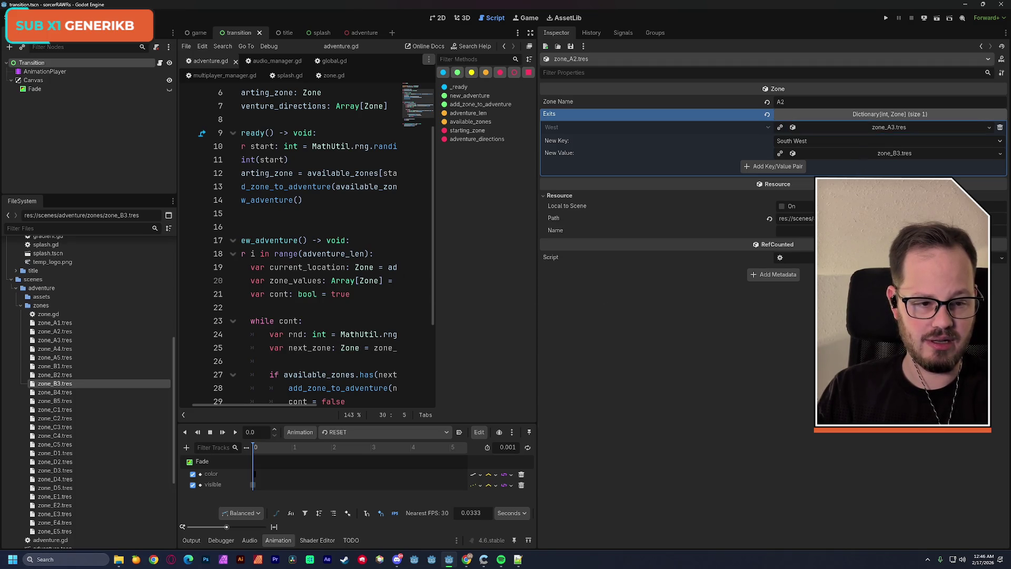
pyautogui.click(773, 166)
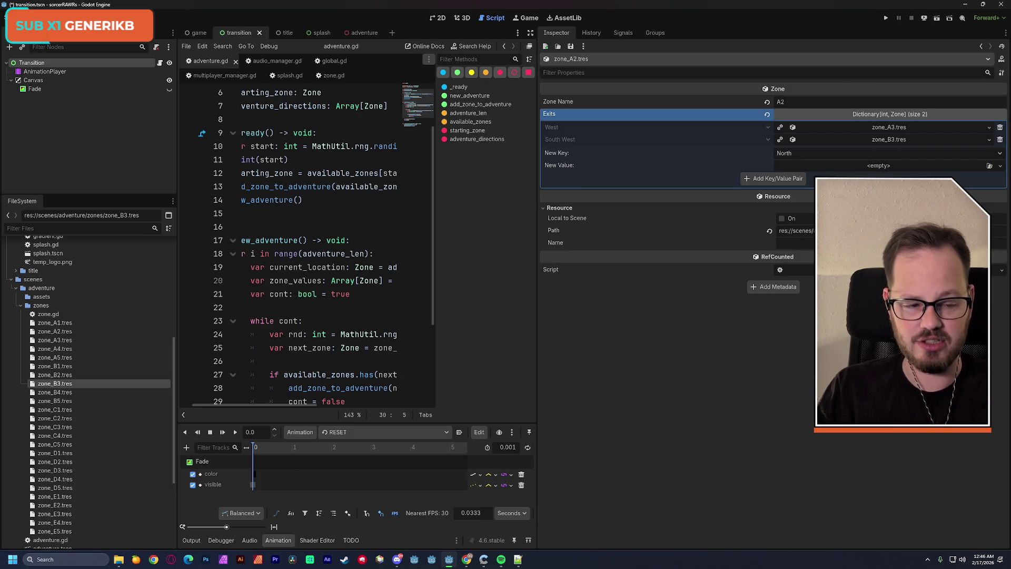
# Step: Add a South exit to zone_B2 and an East exit to zone_B1
pyautogui.click(817, 154)
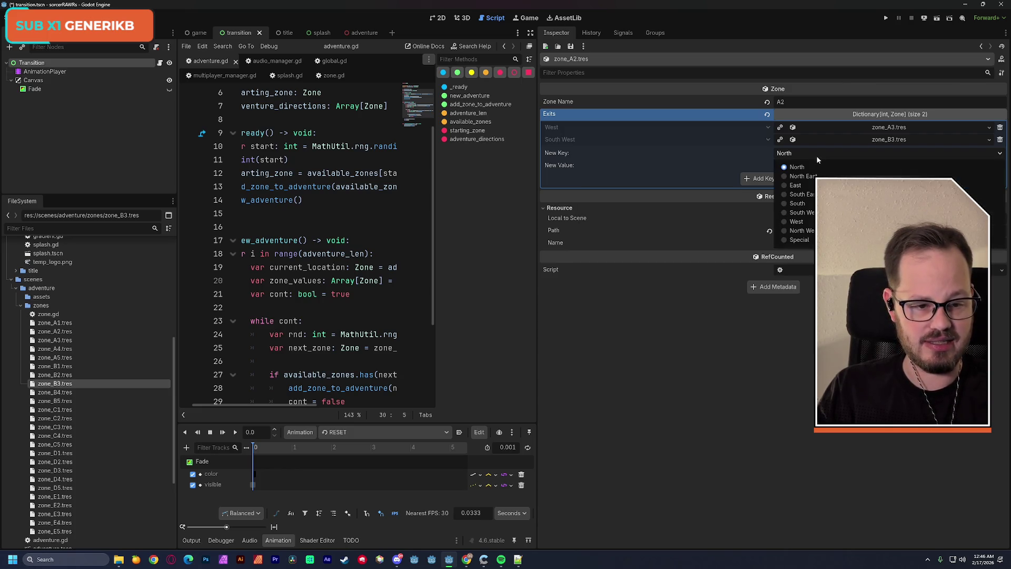
pyautogui.click(807, 199)
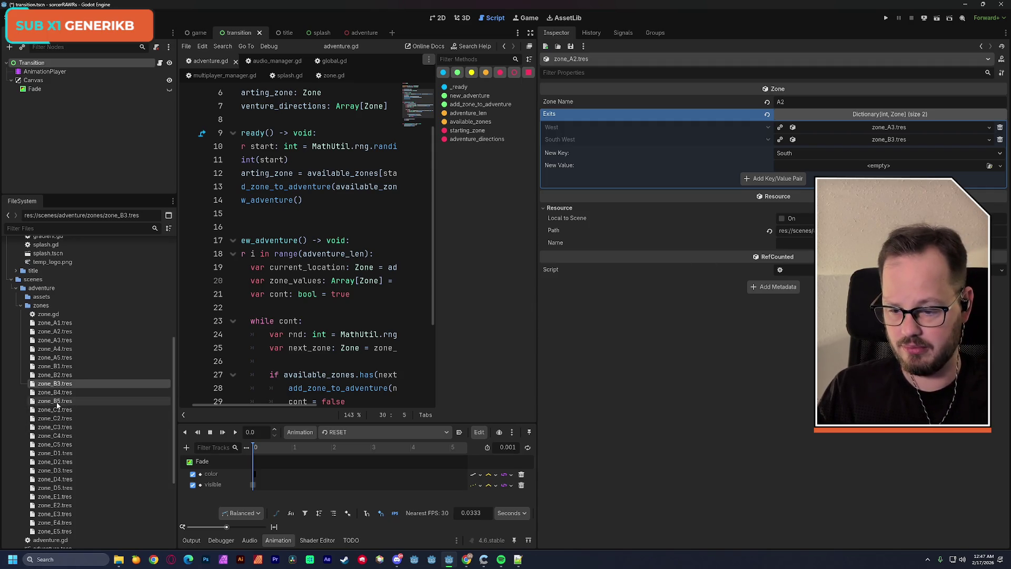
pyautogui.moveTo(55, 374)
pyautogui.mouseDown()
pyautogui.moveTo(811, 303)
pyautogui.moveTo(879, 166)
pyautogui.mouseUp()
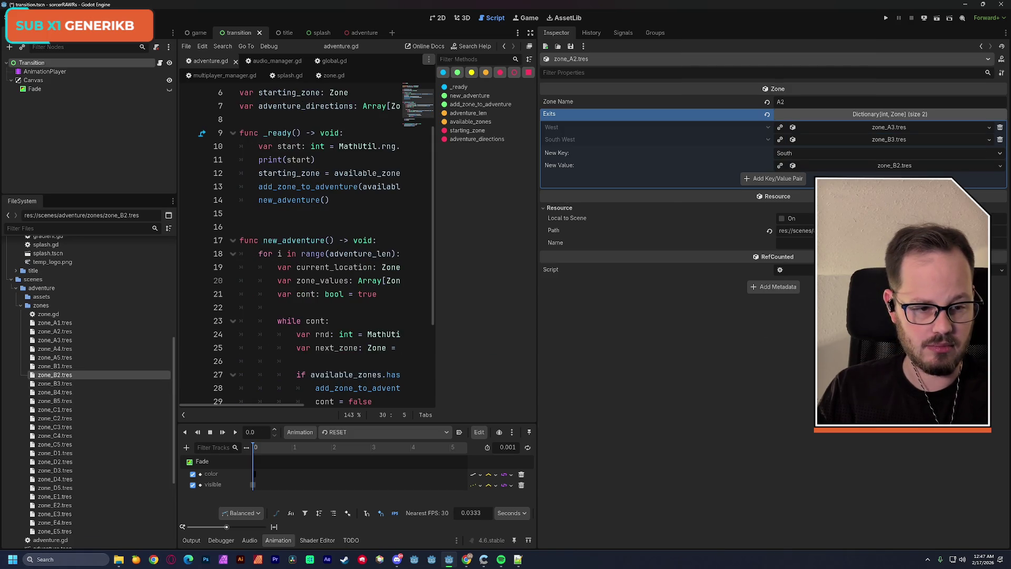
pyautogui.click(774, 179)
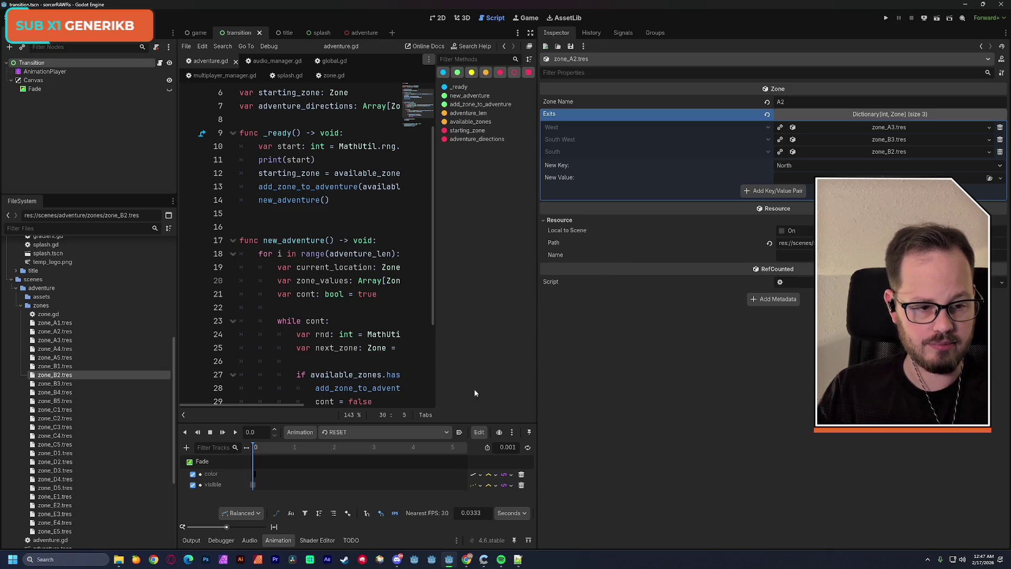
pyautogui.click(804, 167)
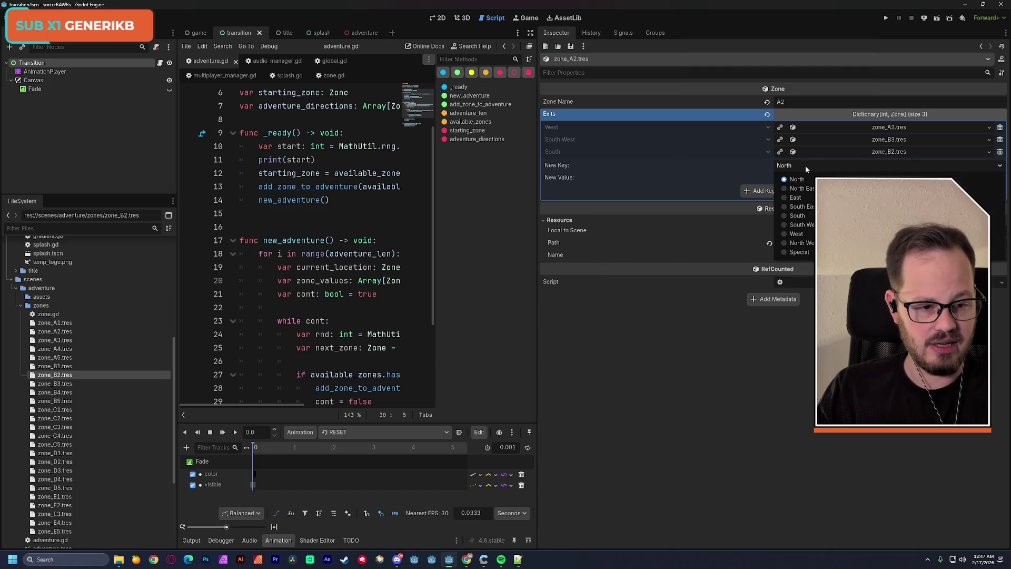
pyautogui.click(796, 197)
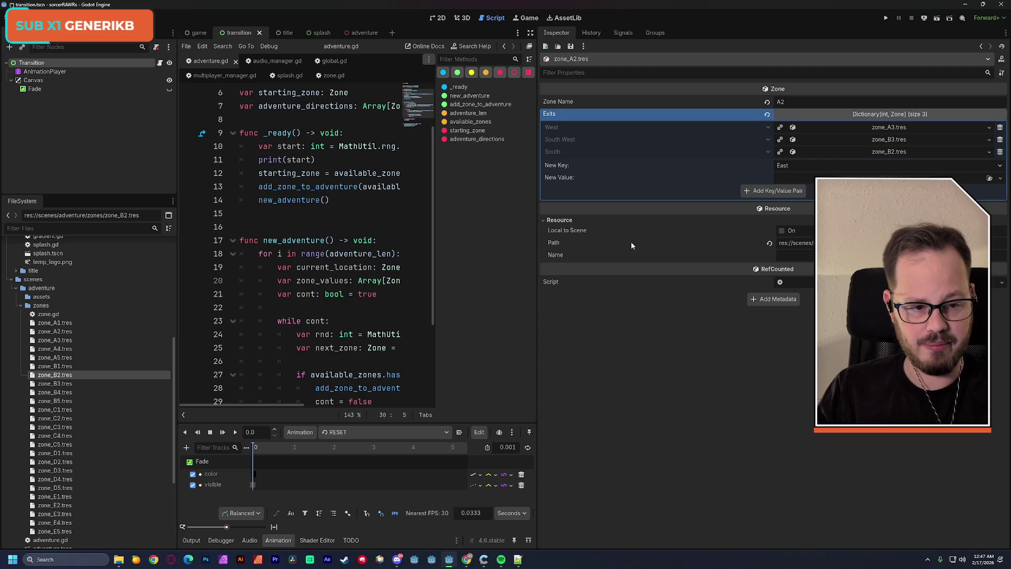
pyautogui.moveTo(55, 366); pyautogui.dragTo(516, 345)
pyautogui.moveTo(800, 177); pyautogui.dragTo(800, 178)
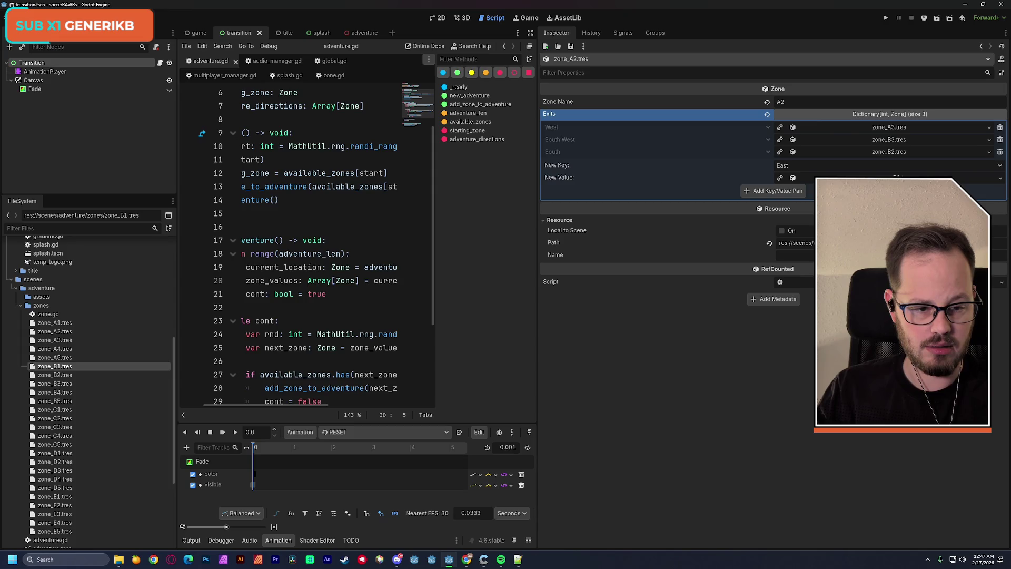
pyautogui.click(774, 191)
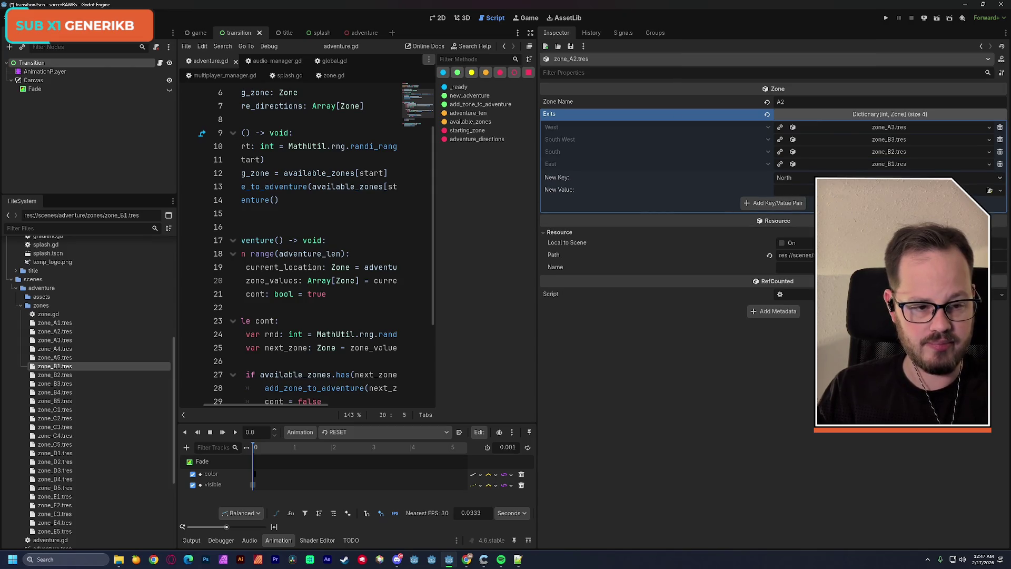
# Step: Start another East exit and drag zone_A1 toward its value
pyautogui.click(801, 178)
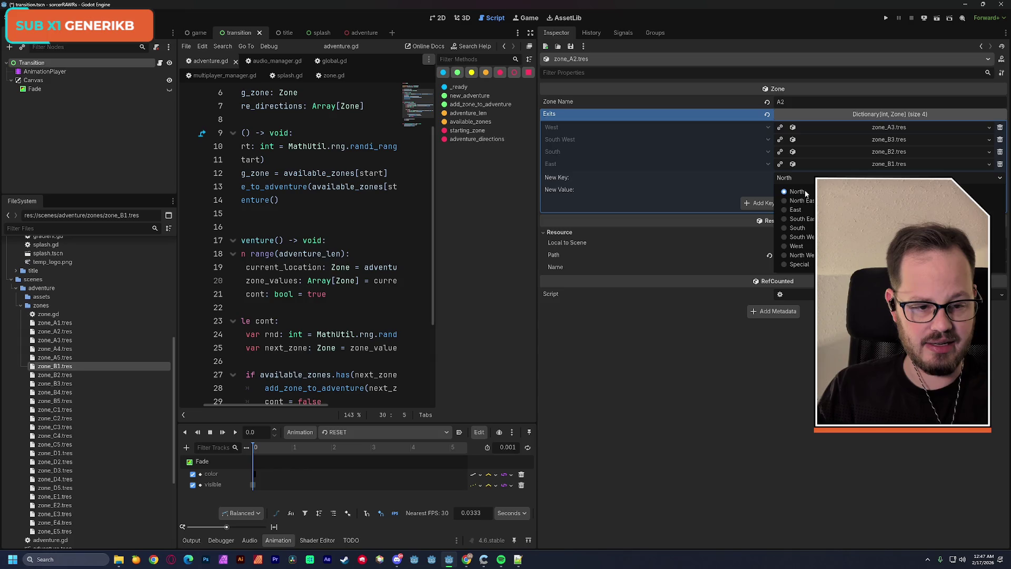
pyautogui.click(801, 209)
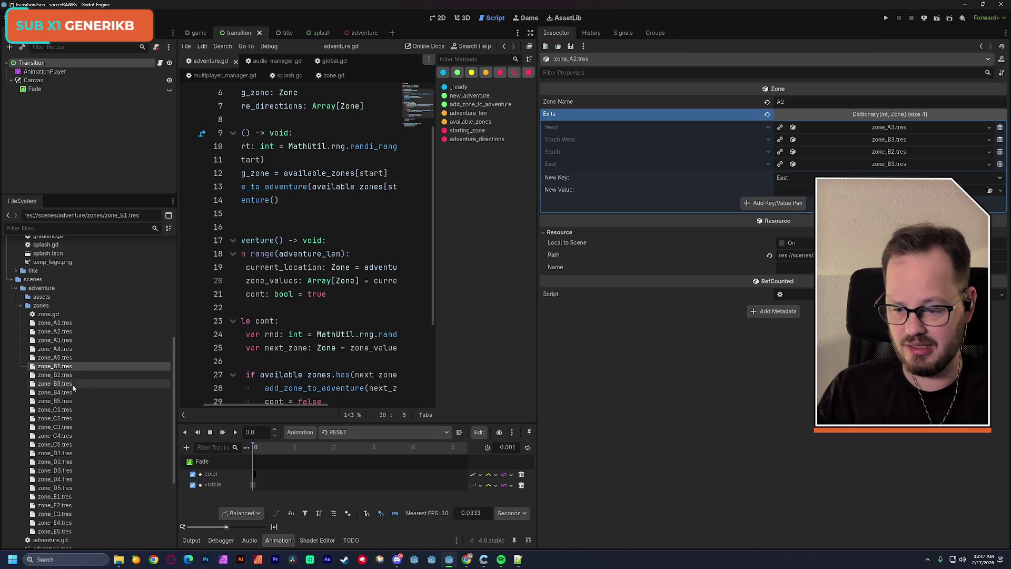
pyautogui.click(61, 324)
pyautogui.moveTo(61, 323); pyautogui.dragTo(789, 191)
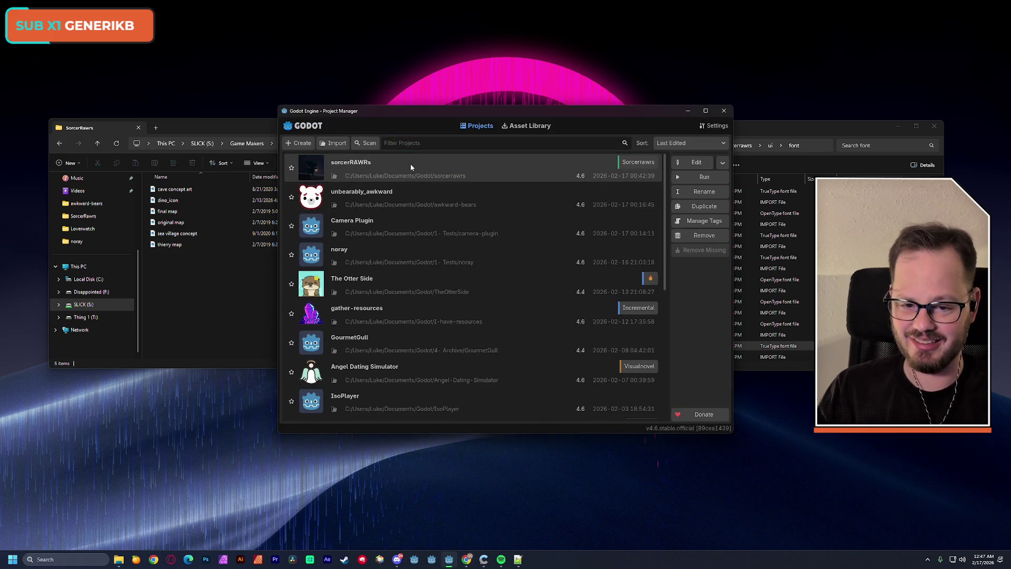
# Step: Reopen the sorcerRAWRs project and show zone_A2's properties
pyautogui.doubleClick(411, 167)
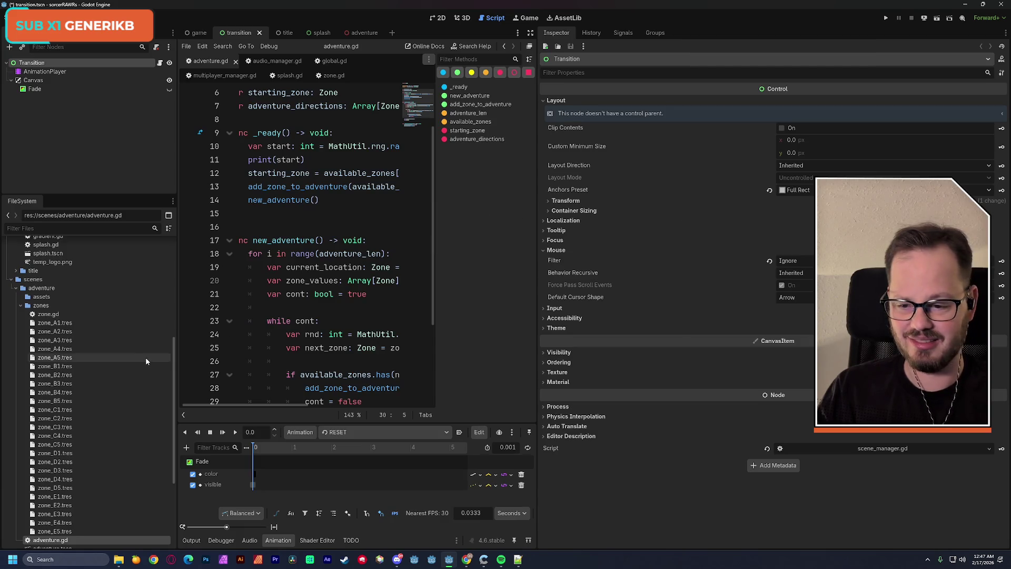
pyautogui.click(52, 331)
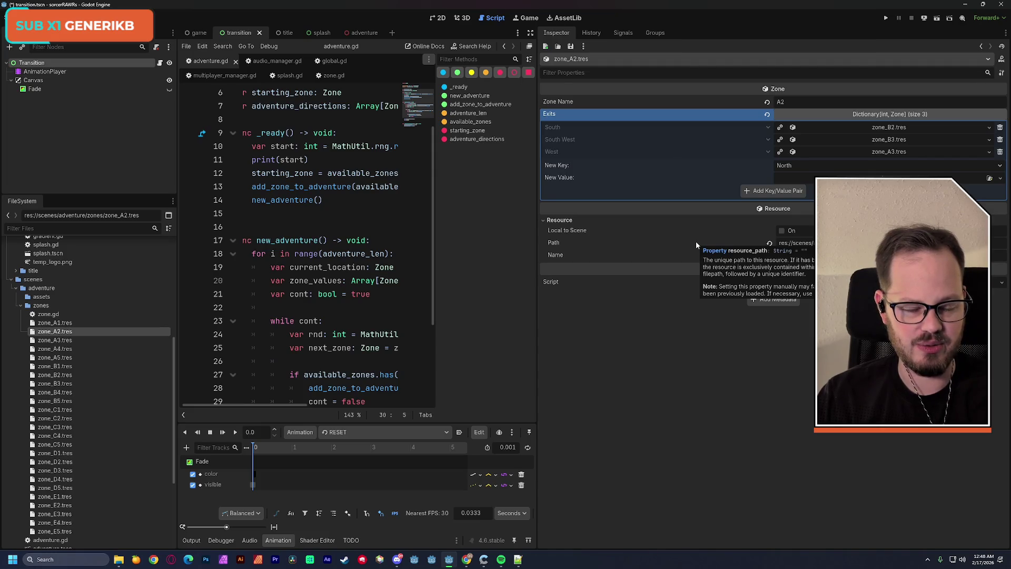
# Step: Add a West exit entry, then an East exit assigned to zone_A3
pyautogui.click(801, 166)
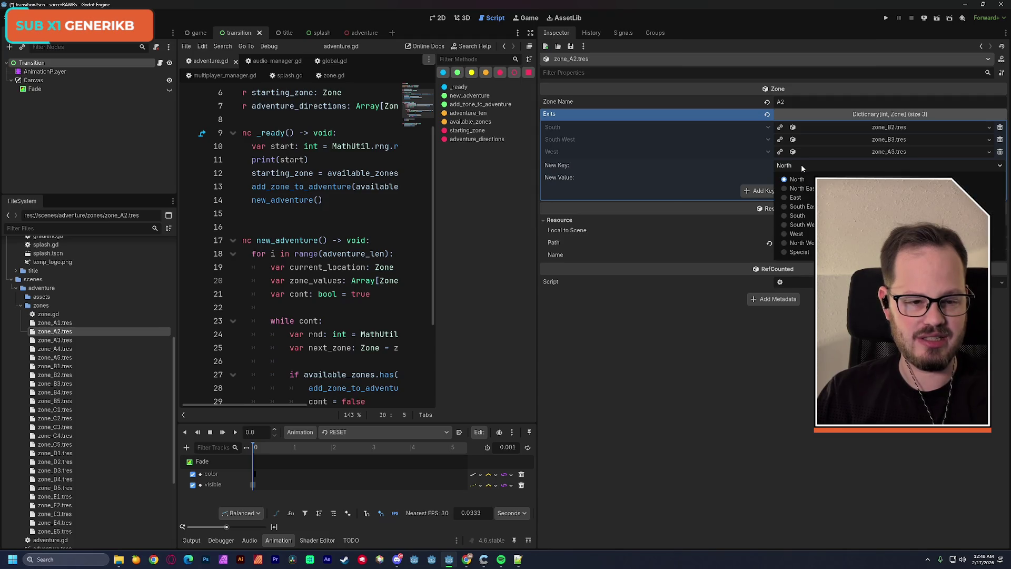
pyautogui.click(800, 231)
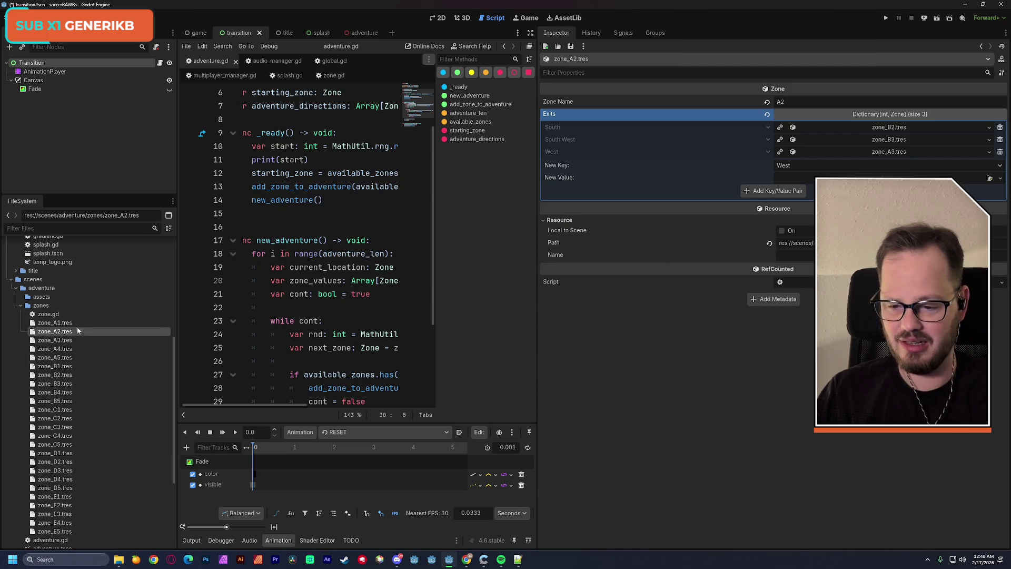
pyautogui.click(778, 191)
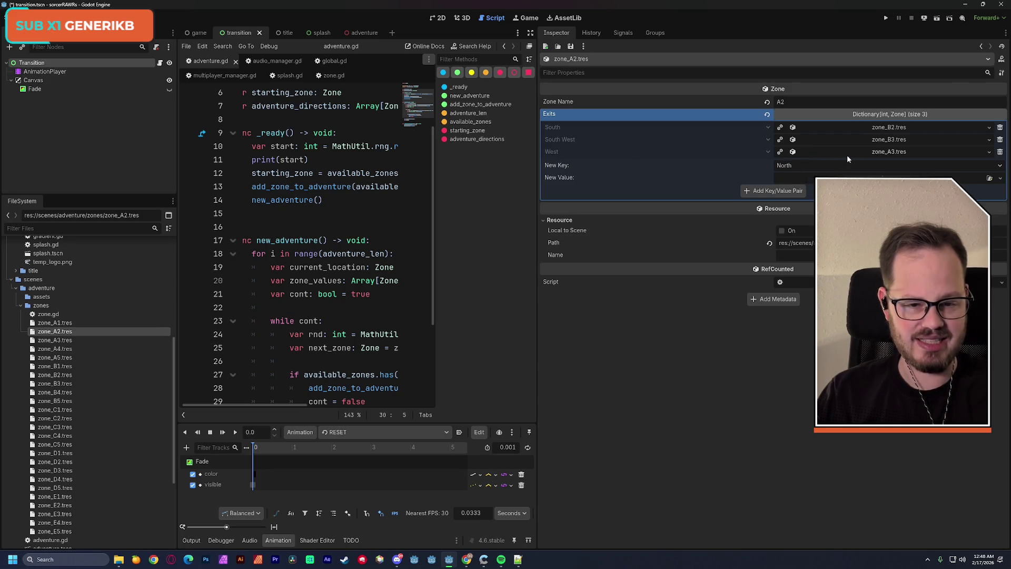
pyautogui.click(830, 166)
pyautogui.click(796, 198)
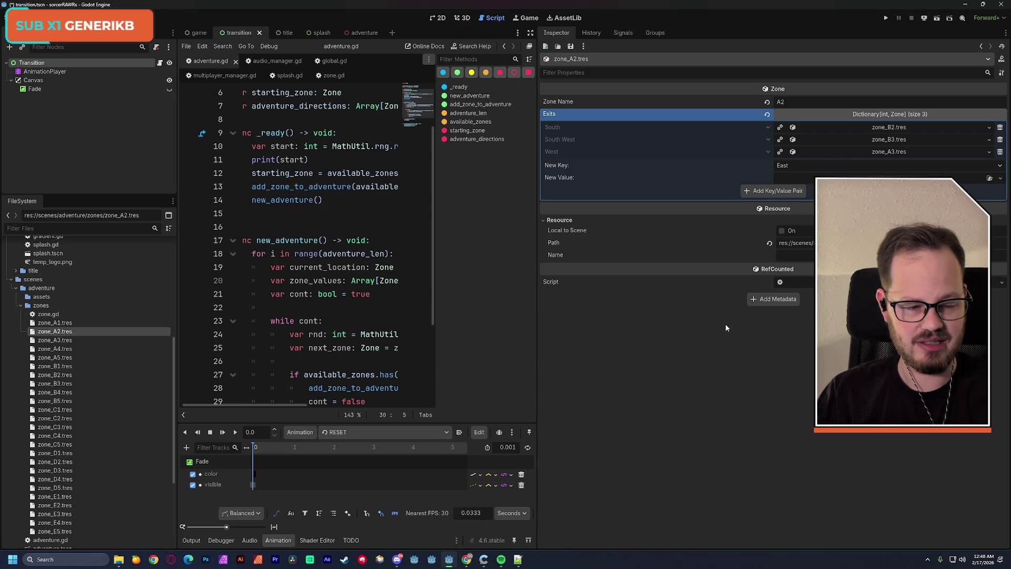
pyautogui.click(773, 190)
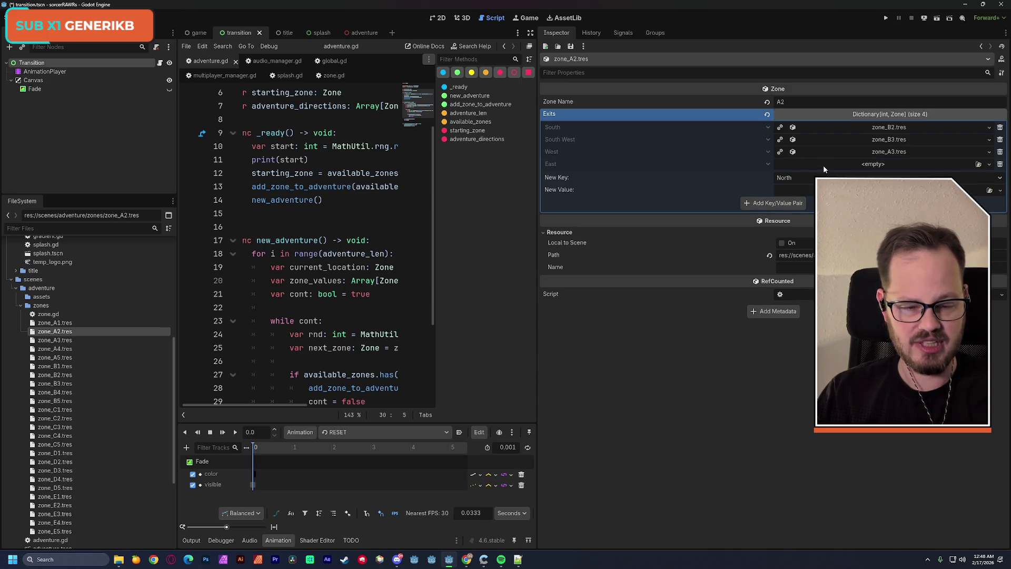
pyautogui.moveTo(54, 340)
pyautogui.mouseDown()
pyautogui.moveTo(326, 294)
pyautogui.moveTo(822, 171)
pyautogui.moveTo(815, 164)
pyautogui.mouseUp()
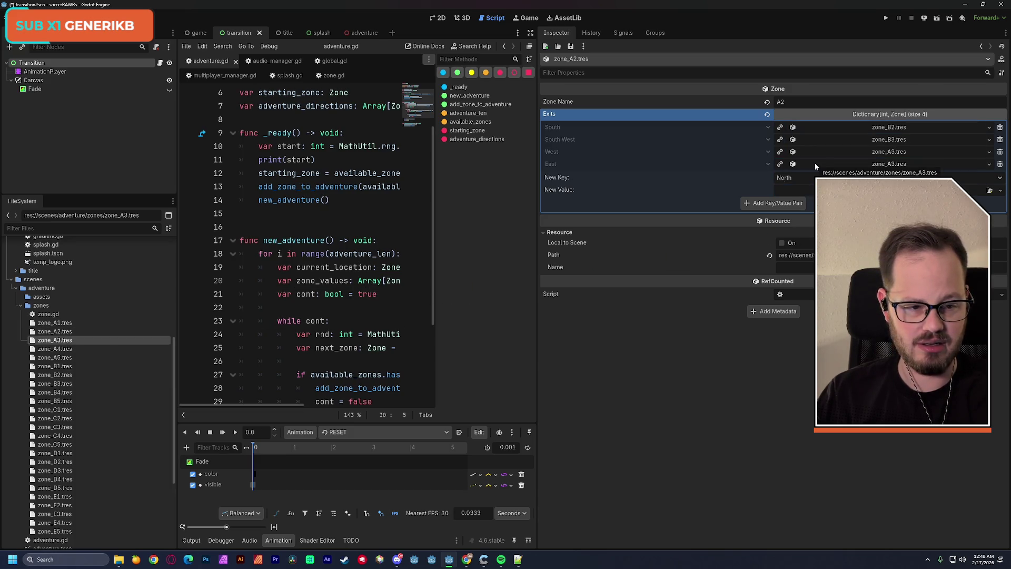
# Step: Clear the West exit's zone, save, then drag zone_A1 into the empty West exit
pyautogui.click(989, 152)
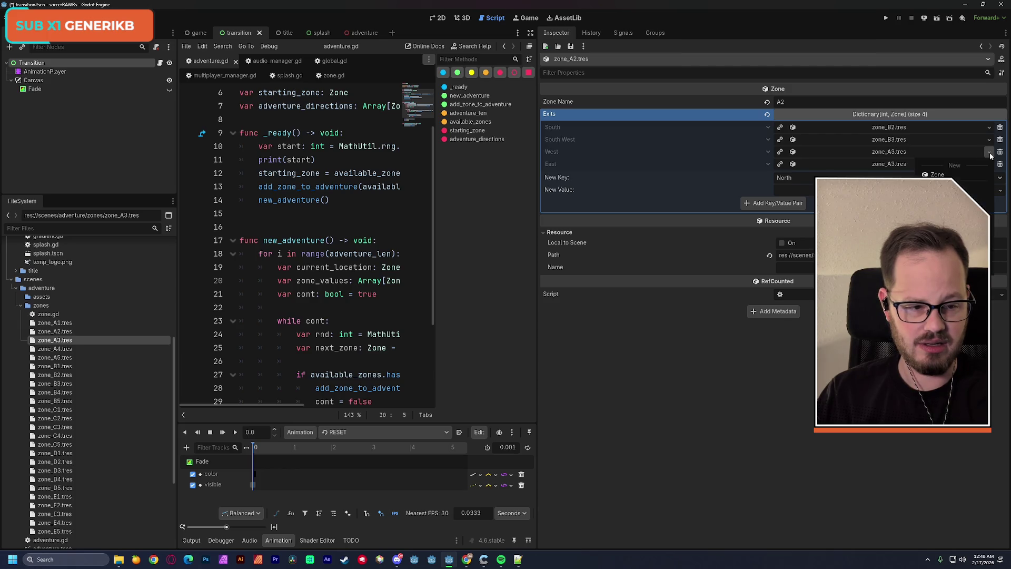
pyautogui.click(943, 223)
pyautogui.hotkey('ctrl', 's')
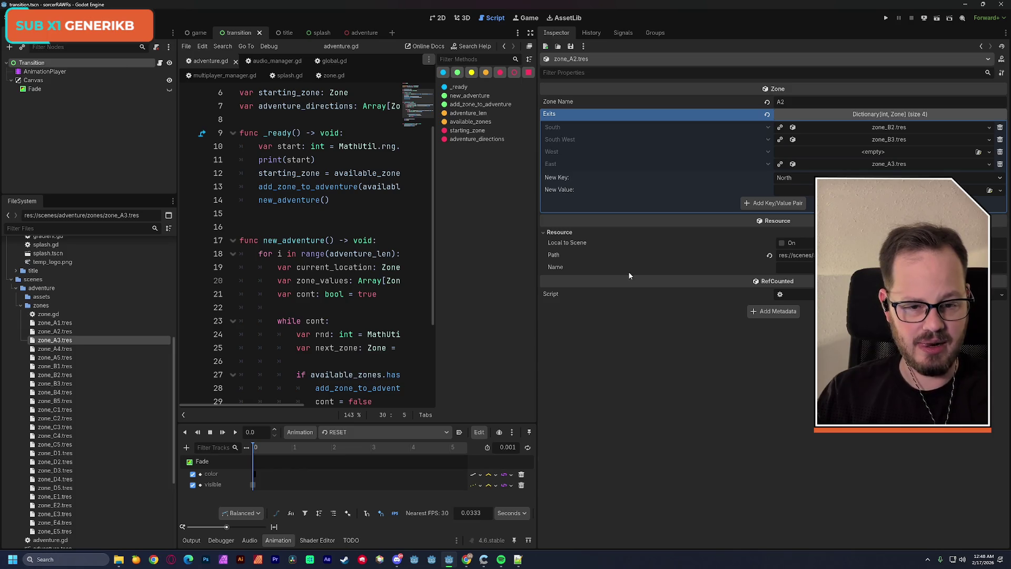
pyautogui.moveTo(55, 323); pyautogui.dragTo(466, 282)
pyautogui.moveTo(813, 174); pyautogui.dragTo(829, 153)
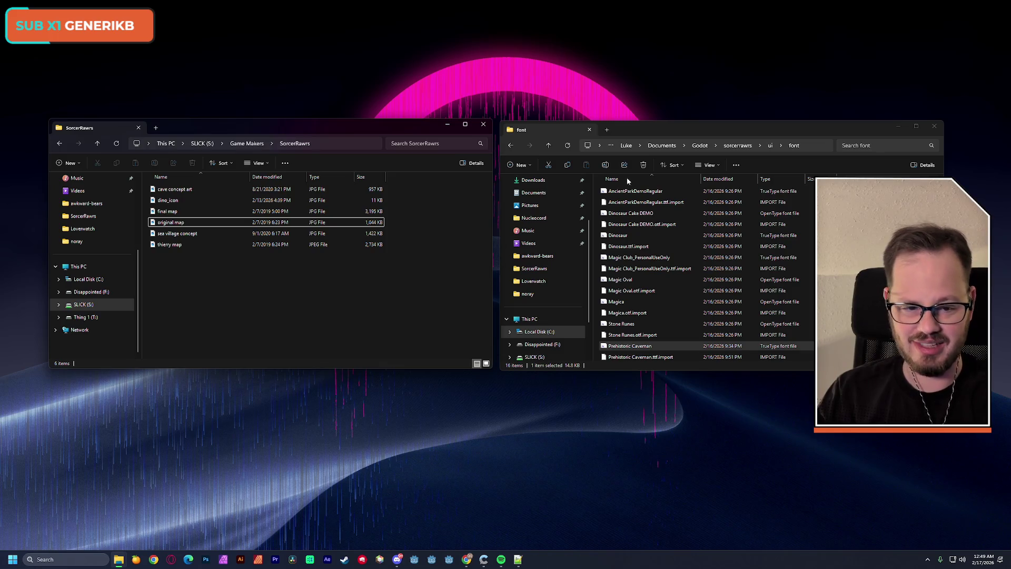
# Step: In the font-folder window, navigate from sorcerrawrs through scenes and adventure into zones
pyautogui.click(651, 128)
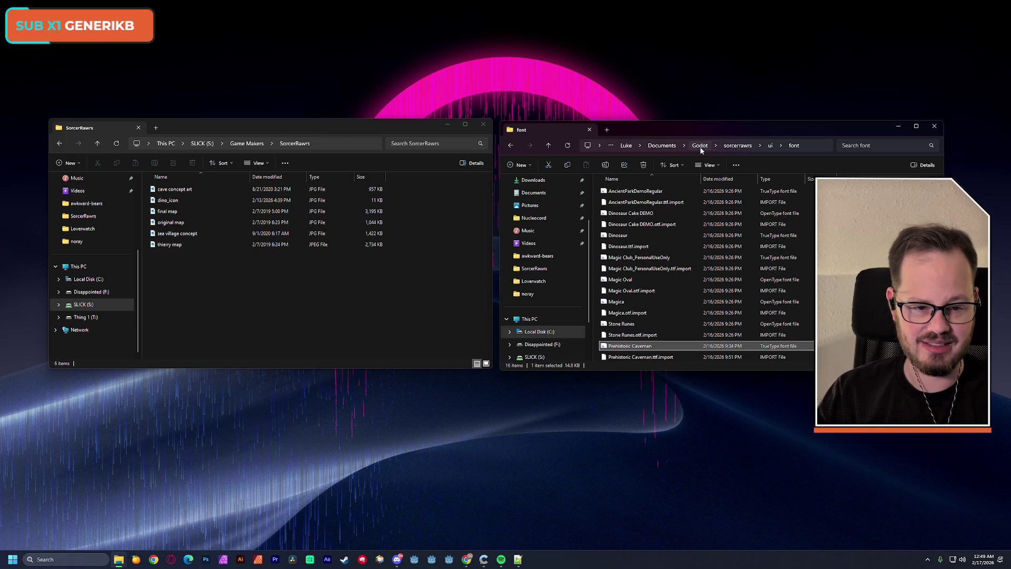
pyautogui.click(736, 146)
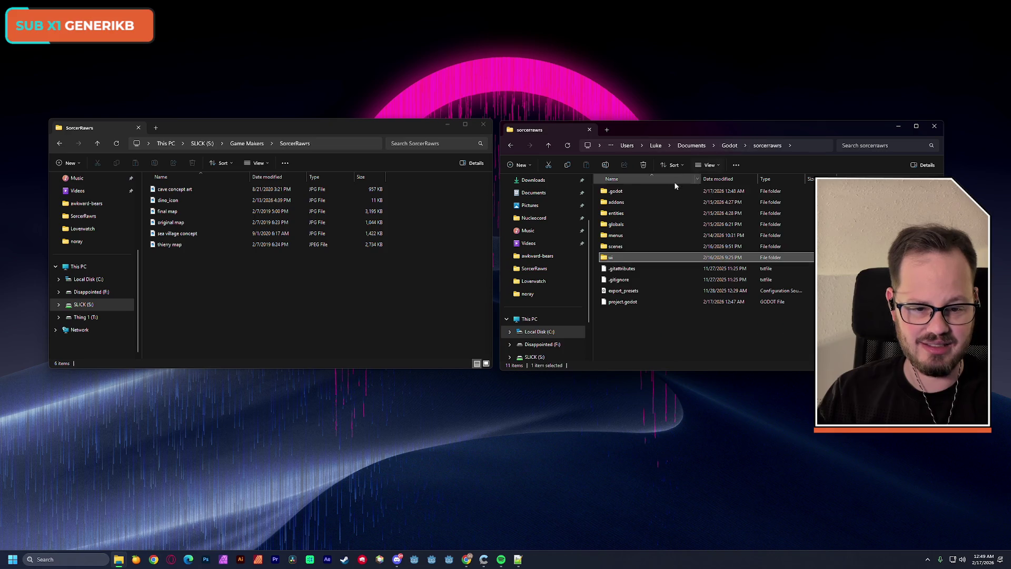
pyautogui.doubleClick(620, 247)
pyautogui.doubleClick(621, 190)
pyautogui.click(619, 203)
pyautogui.doubleClick(620, 203)
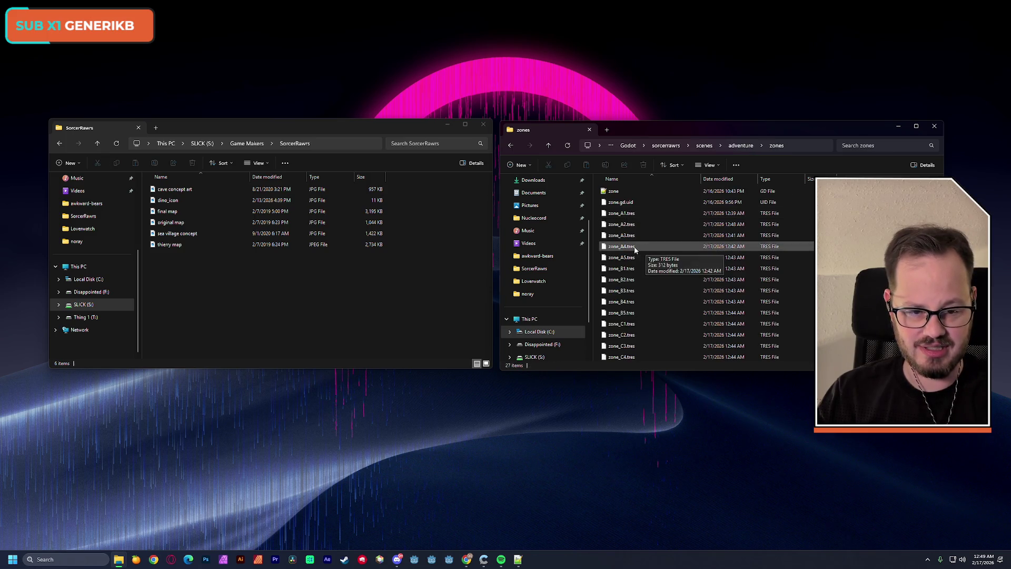
# Step: Open zone_A2.tres and zone_A1.tres in Notepad++
pyautogui.rightClick(615, 227)
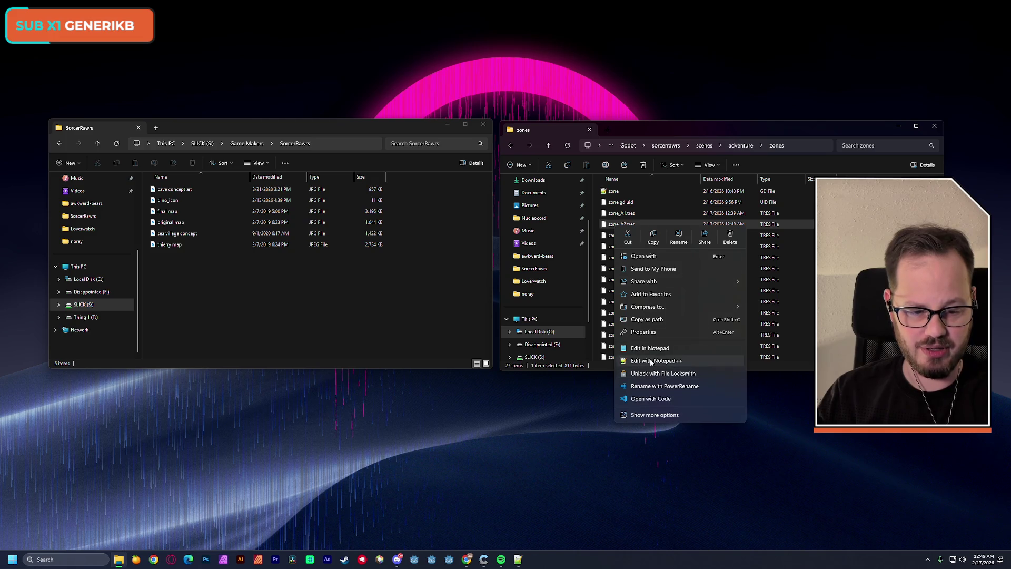
pyautogui.click(653, 360)
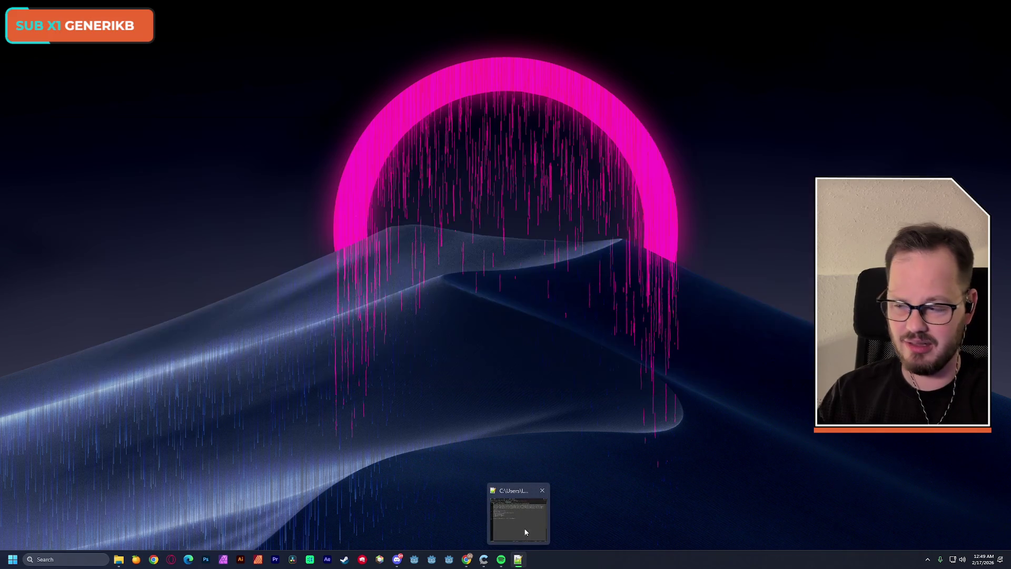
pyautogui.click(518, 559)
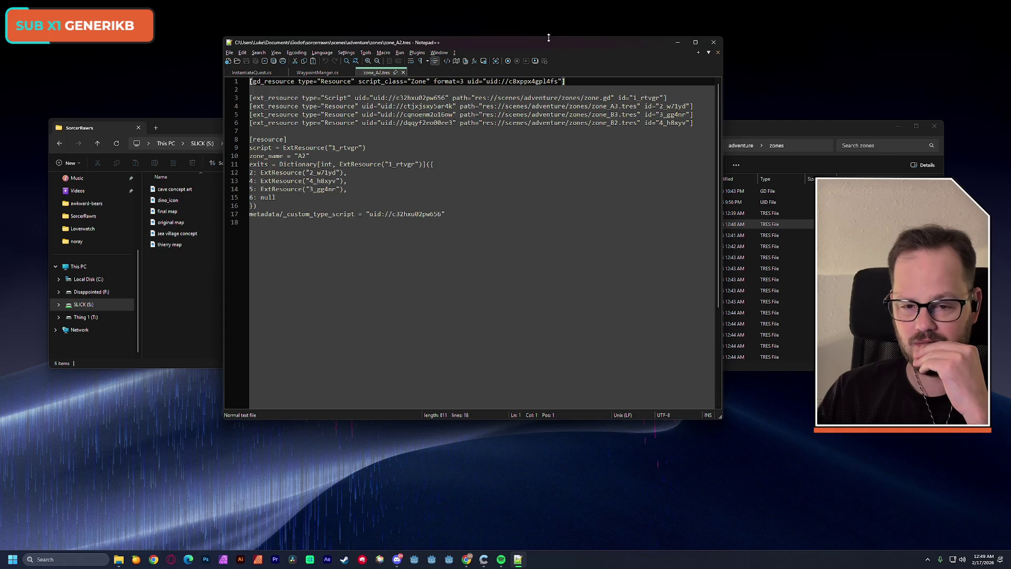
pyautogui.moveTo(548, 42); pyautogui.dragTo(406, 32)
pyautogui.click(642, 126)
pyautogui.rightClick(616, 213)
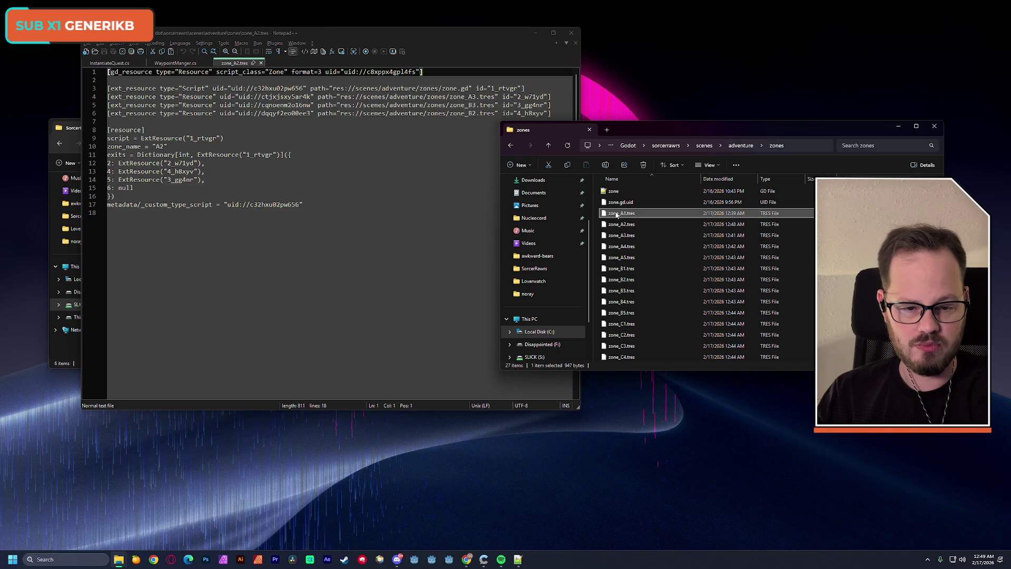
pyautogui.click(657, 347)
pyautogui.moveTo(353, 36); pyautogui.dragTo(378, 37)
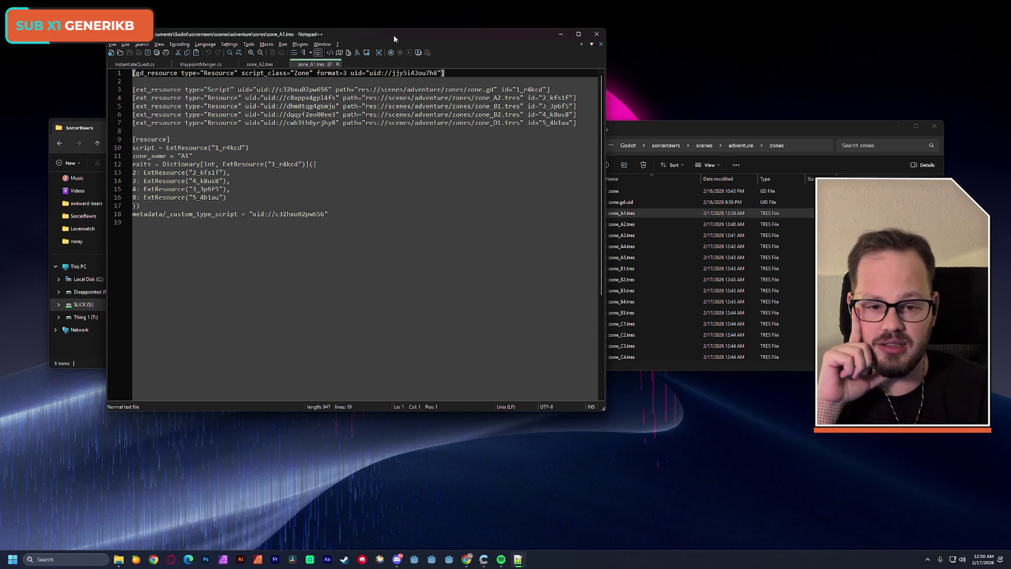
# Step: Compare the two files, select A2's null exit on line 15, close both, and minimize Notepad++
pyautogui.click(262, 65)
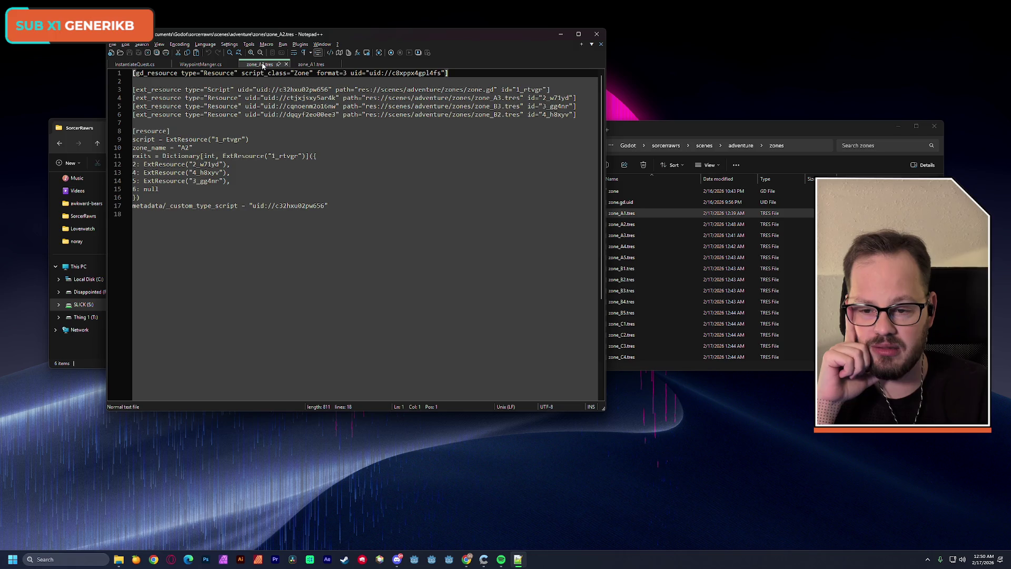
pyautogui.click(310, 65)
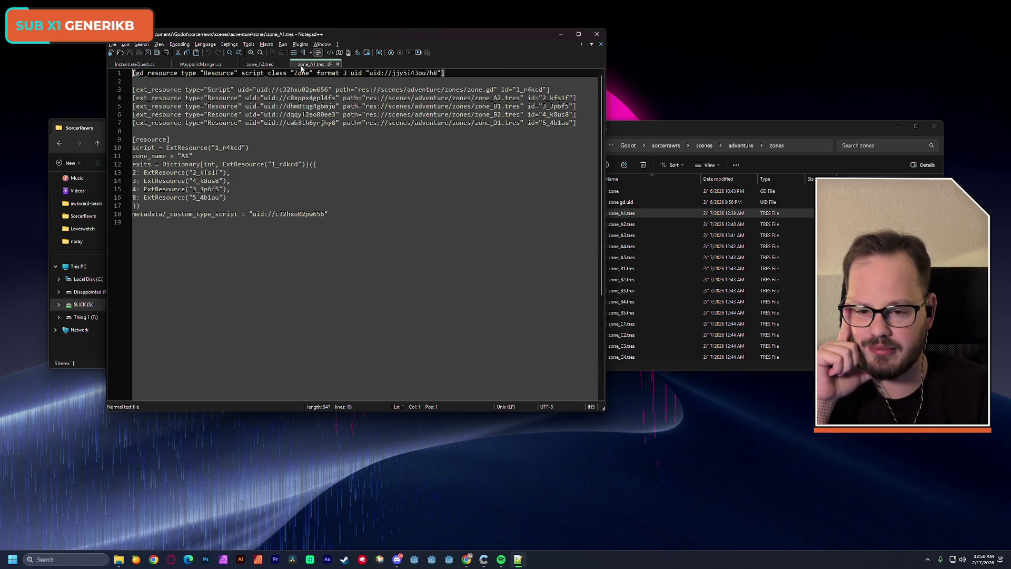
pyautogui.click(262, 64)
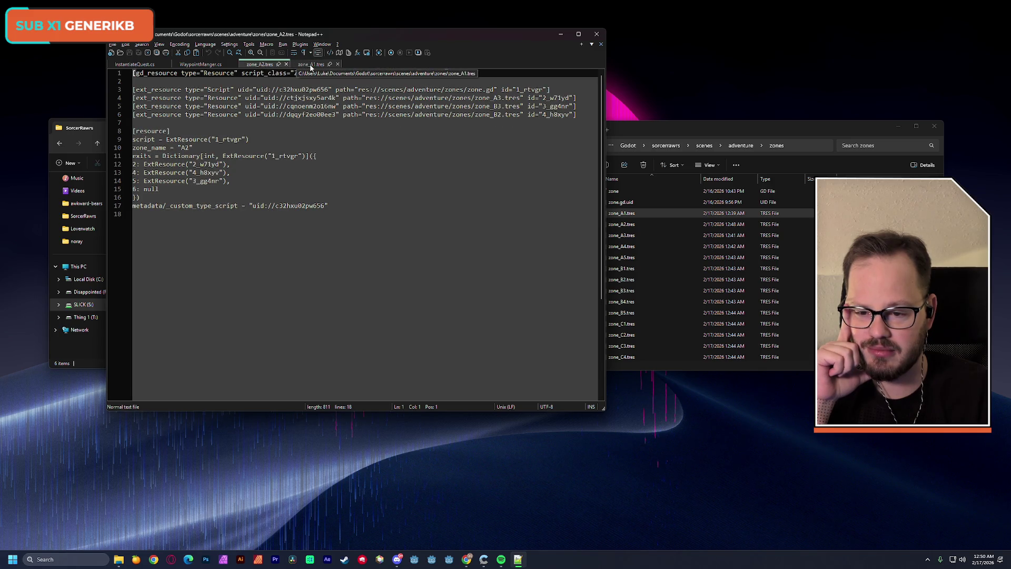
pyautogui.click(311, 65)
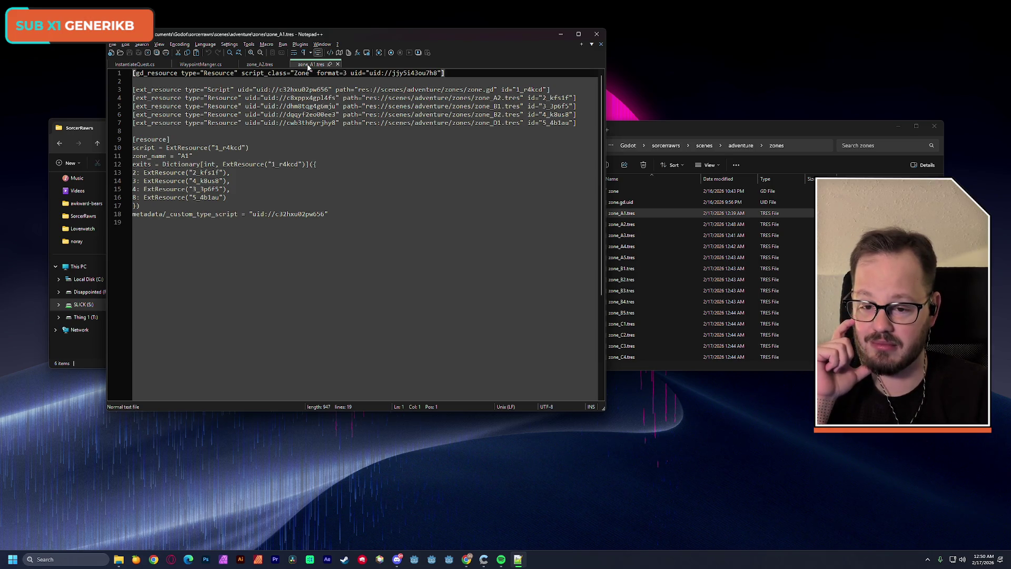
pyautogui.click(262, 65)
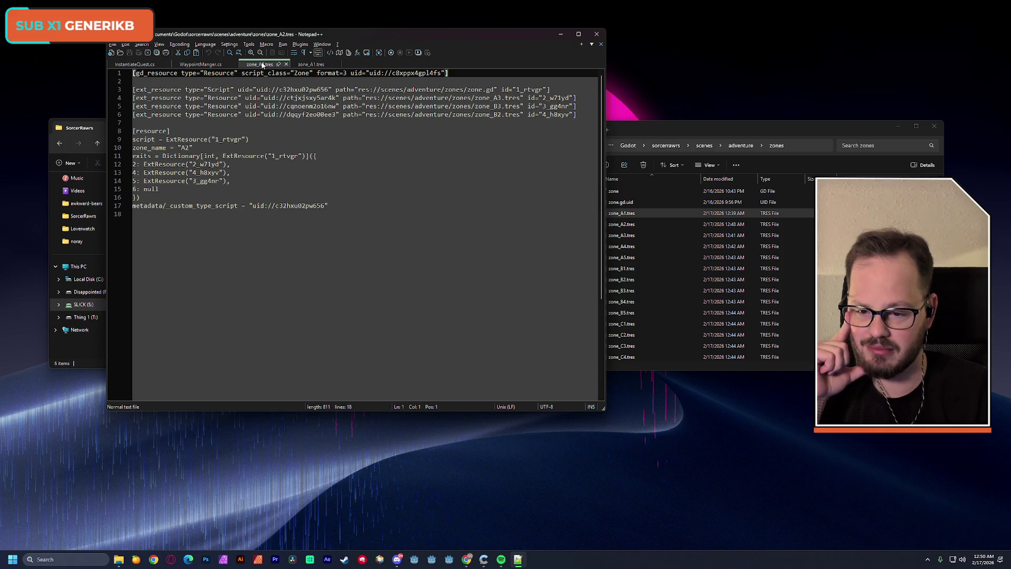
pyautogui.doubleClick(150, 189)
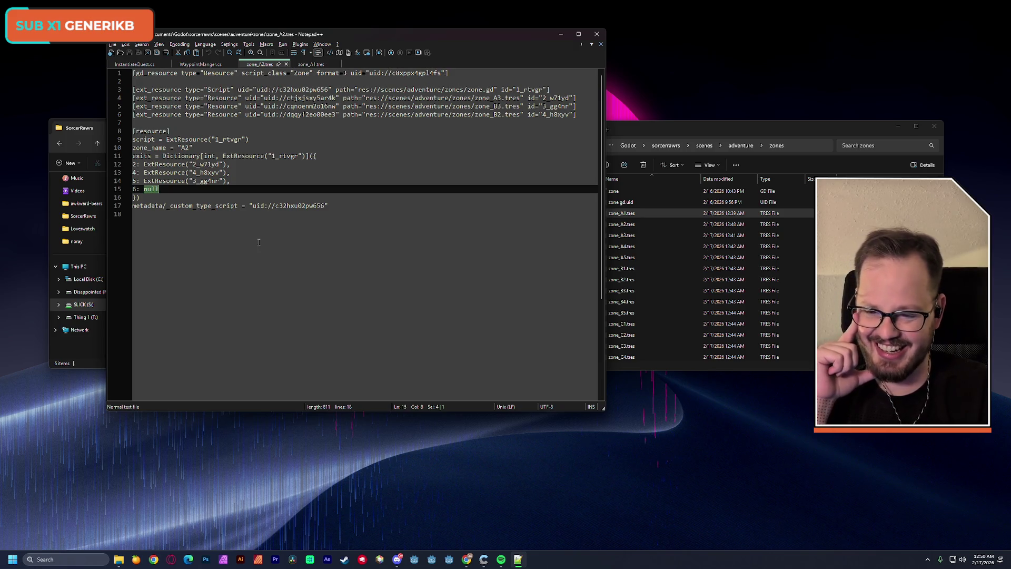
pyautogui.click(286, 64)
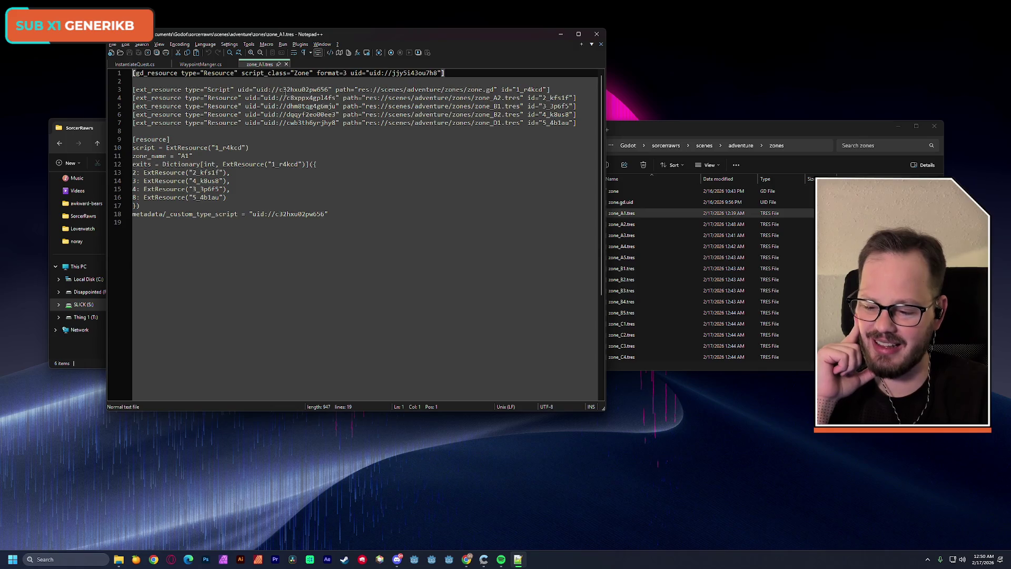
pyautogui.click(285, 64)
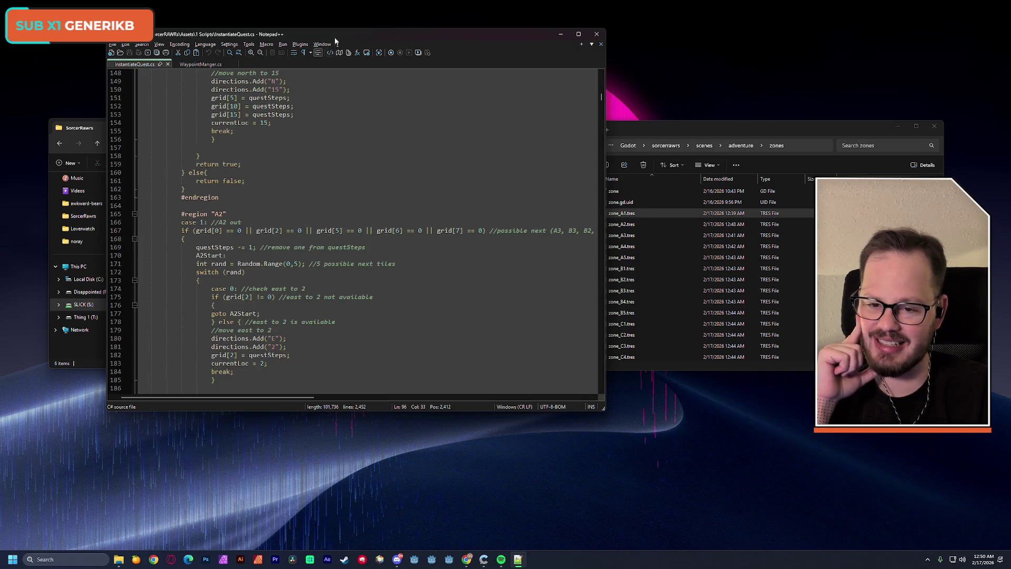
pyautogui.click(561, 34)
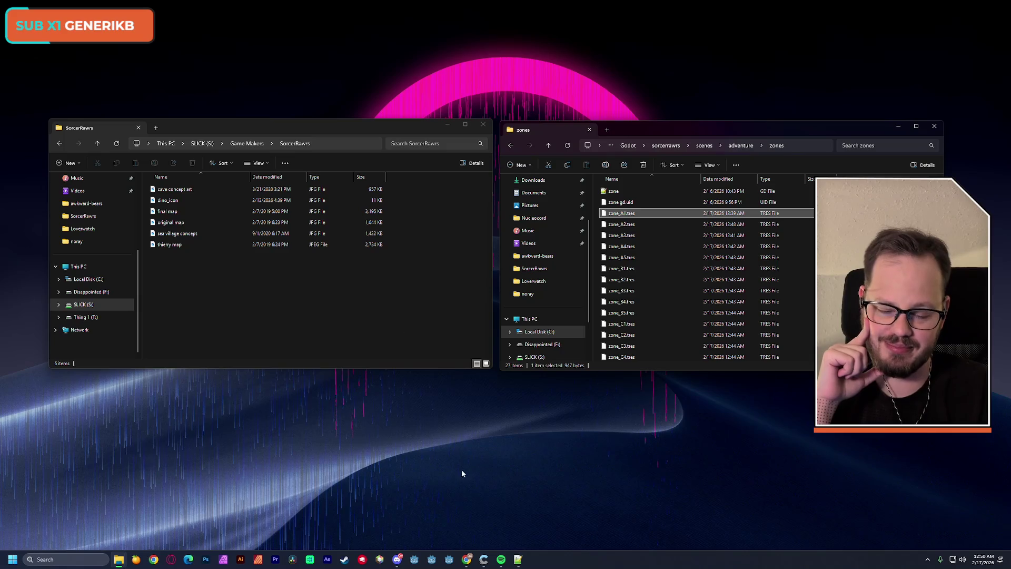
# Step: Relaunch Godot on sorcerRAWRs and inspect zone_A1, then zone_A2
pyautogui.click(432, 560)
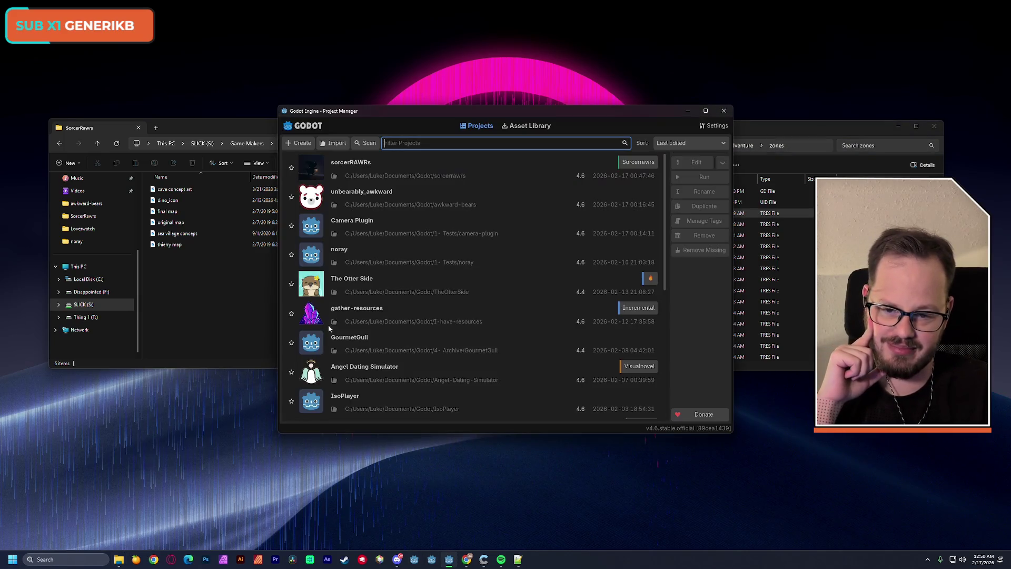
pyautogui.doubleClick(452, 165)
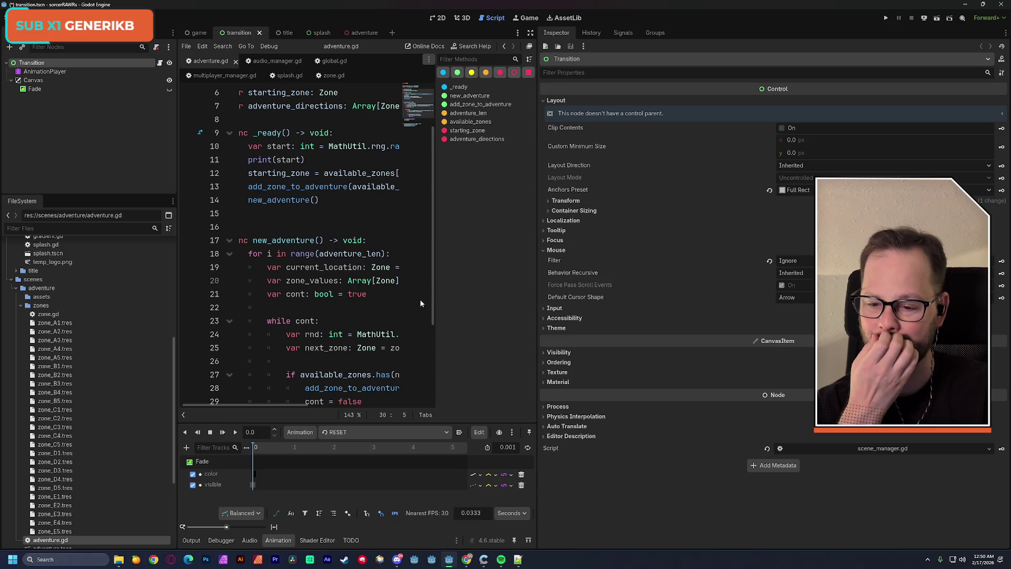
pyautogui.doubleClick(55, 322)
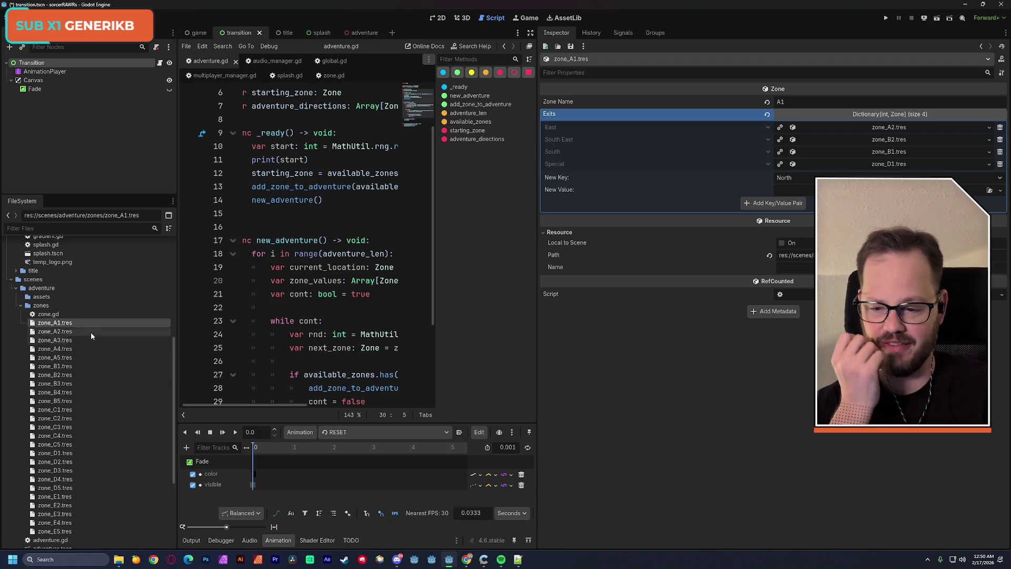
pyautogui.click(61, 331)
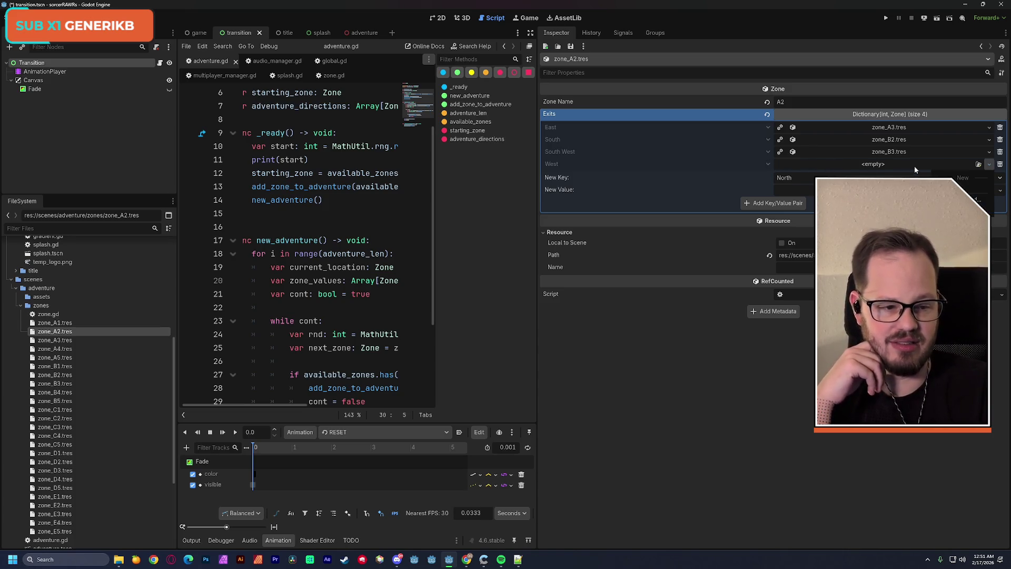
# Step: Create a new Zone for A2's West exit, save, then choose Quick Load to reassign it
pyautogui.click(967, 179)
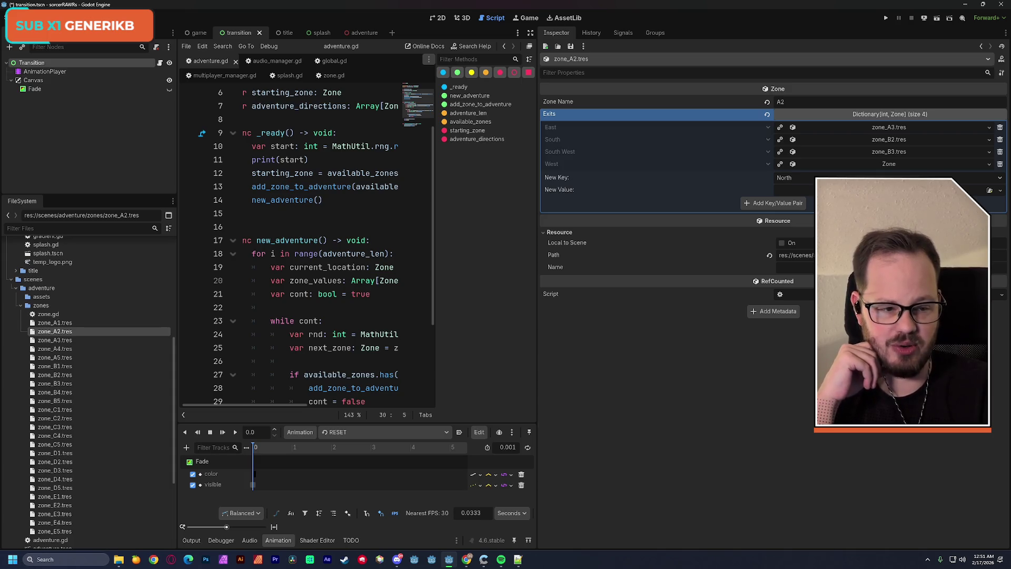
pyautogui.hotkey('ctrl', 's')
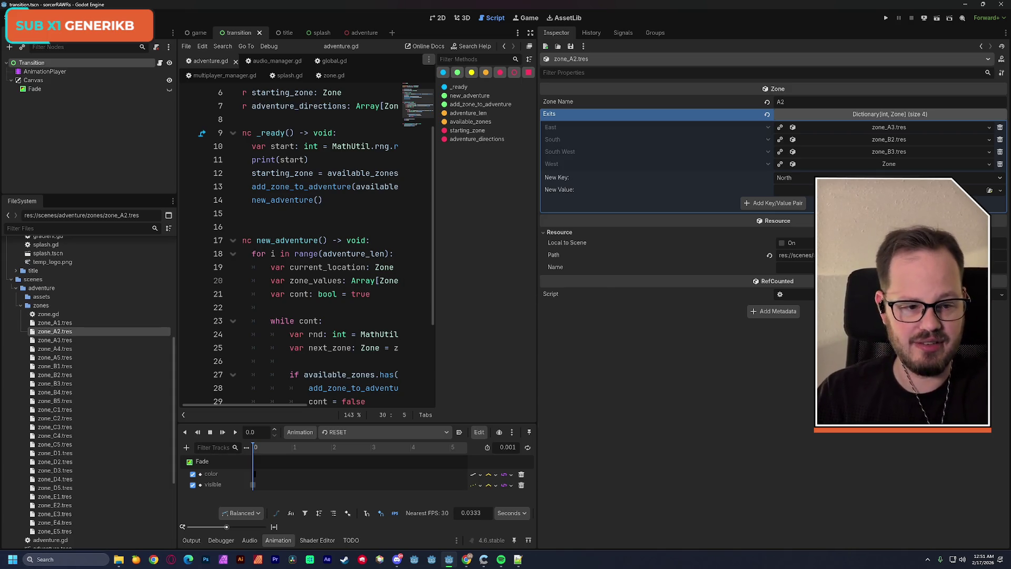
pyautogui.click(990, 166)
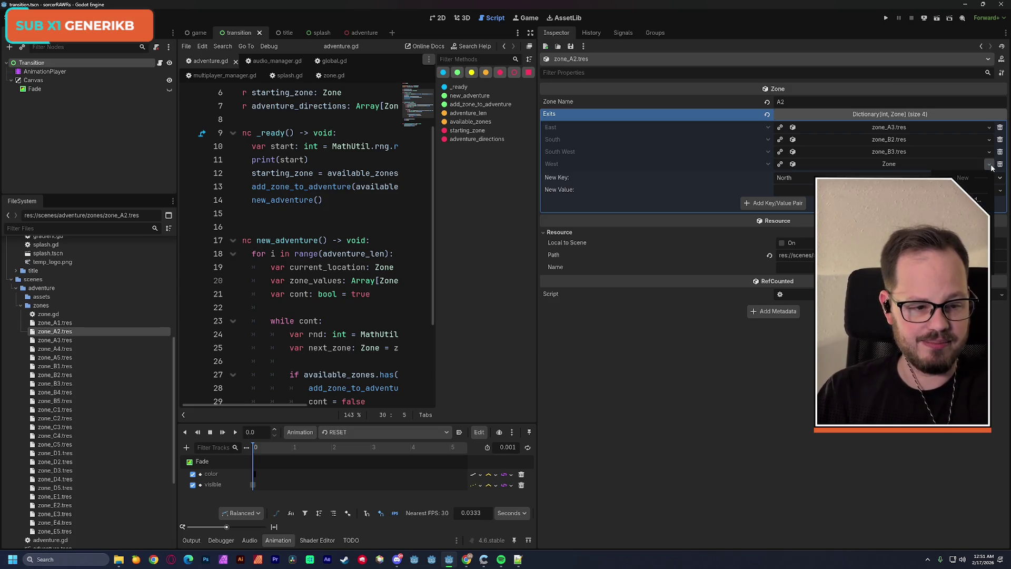
pyautogui.click(981, 198)
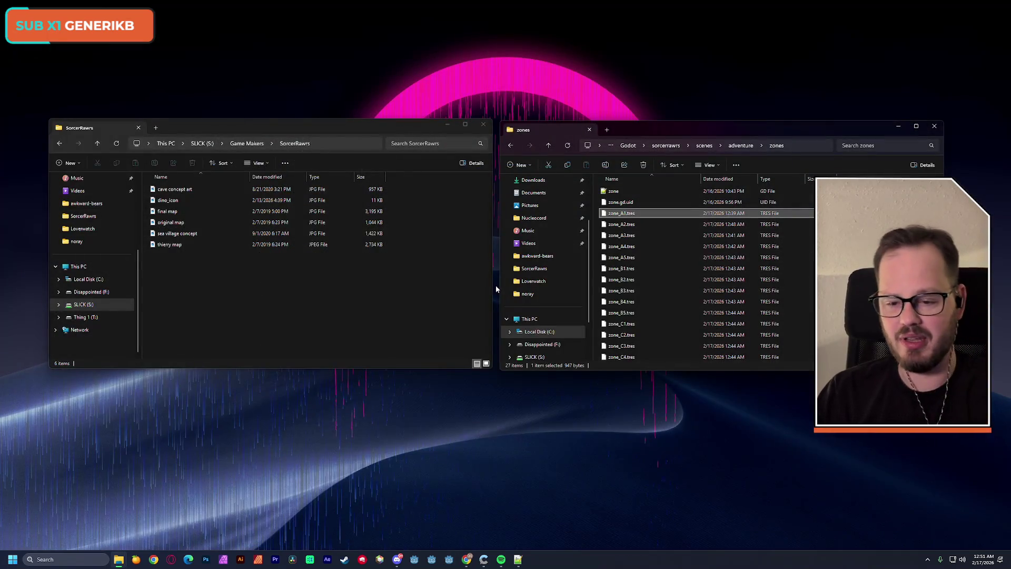
# Step: Relaunch Godot, open the sorcerRAWRs project, and select zone_A2.tres
pyautogui.click(449, 558)
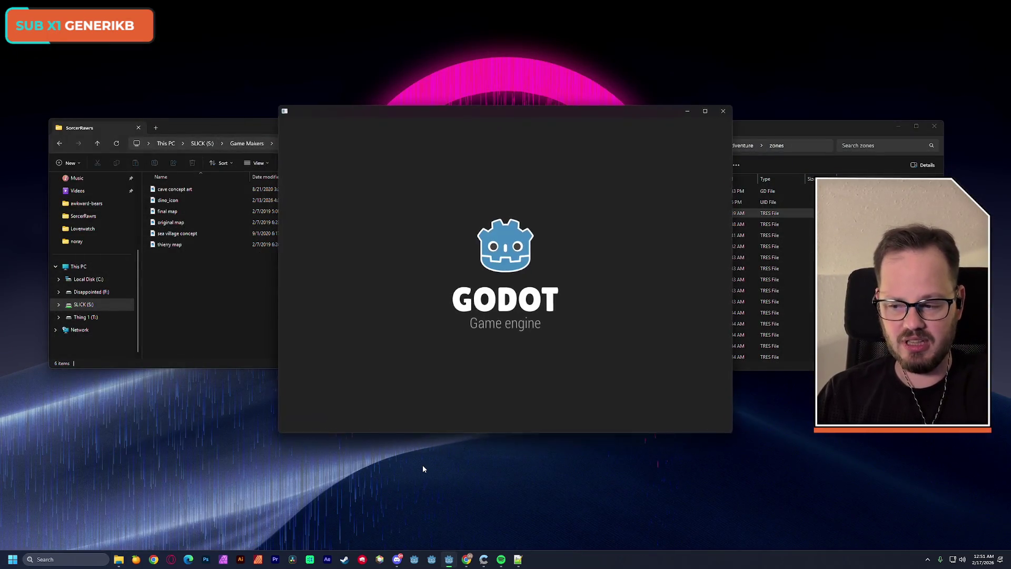
pyautogui.doubleClick(403, 166)
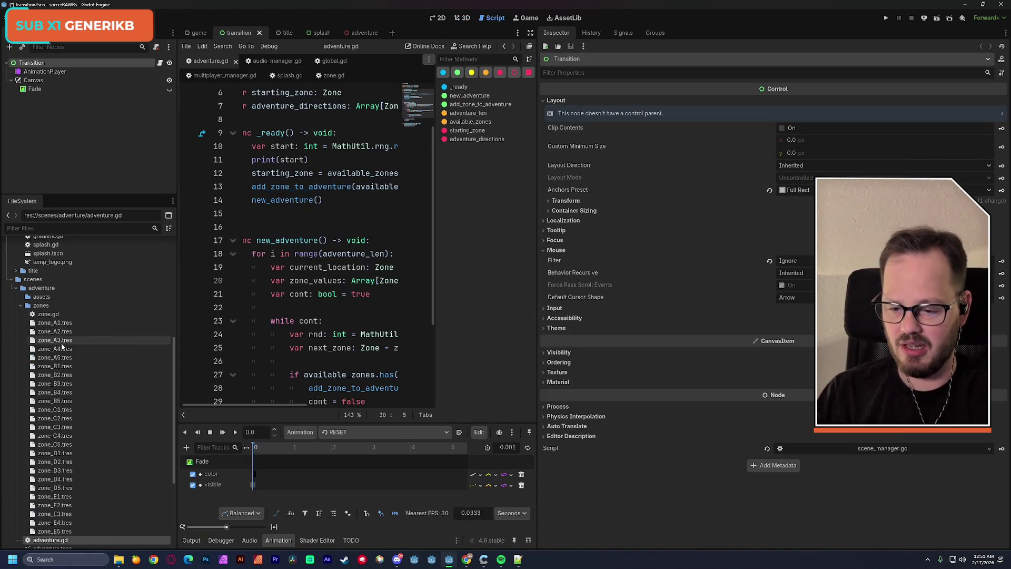
pyautogui.click(155, 331)
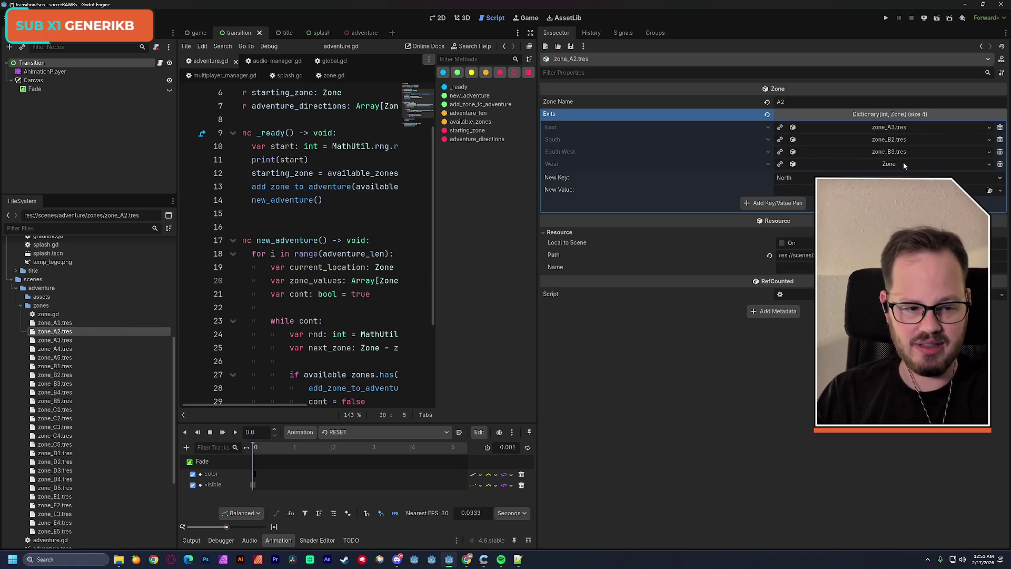
# Step: Clear zone A2's West exit, save, and show zone A1's exits
pyautogui.click(903, 164)
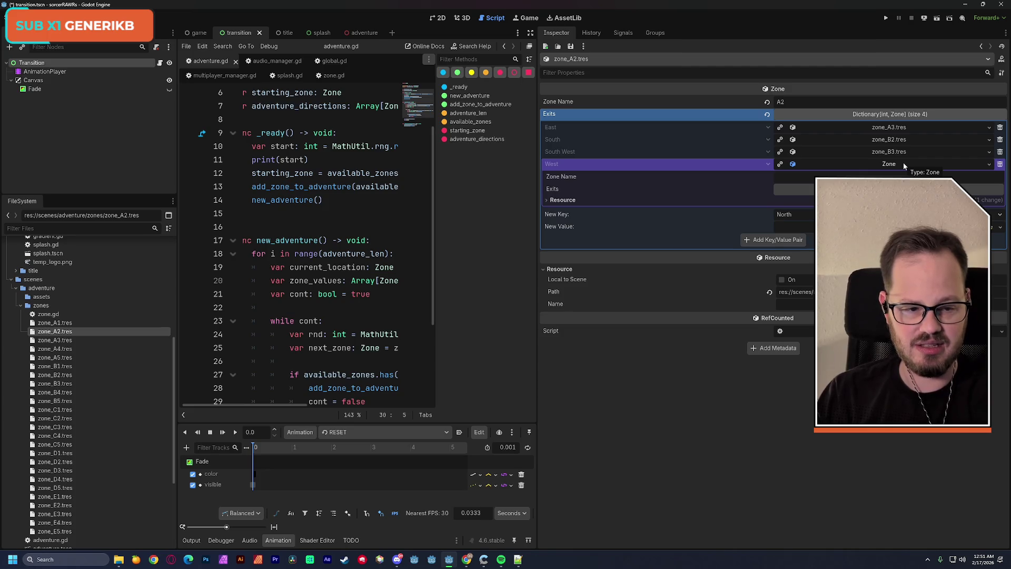
pyautogui.click(890, 152)
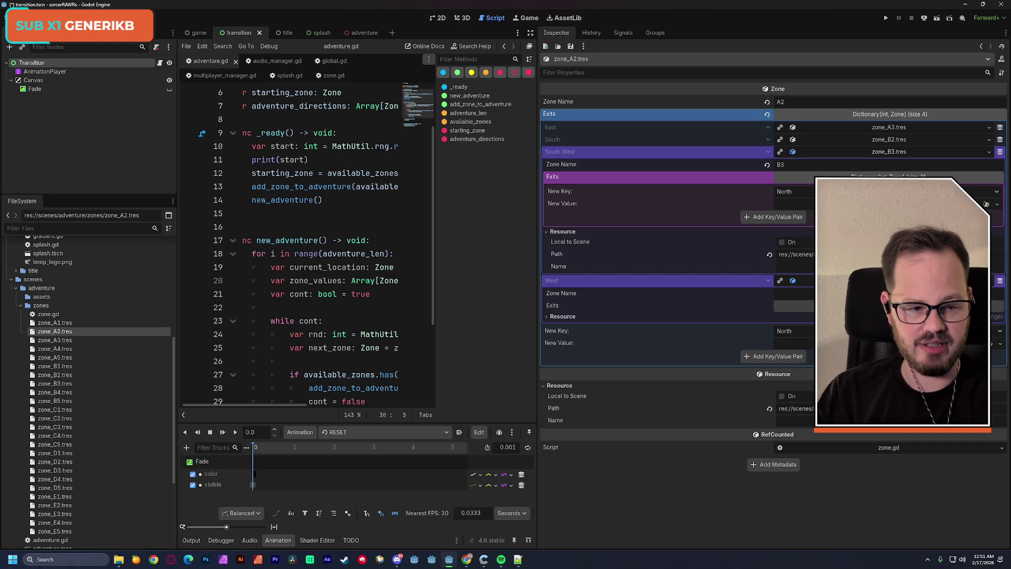
pyautogui.click(846, 151)
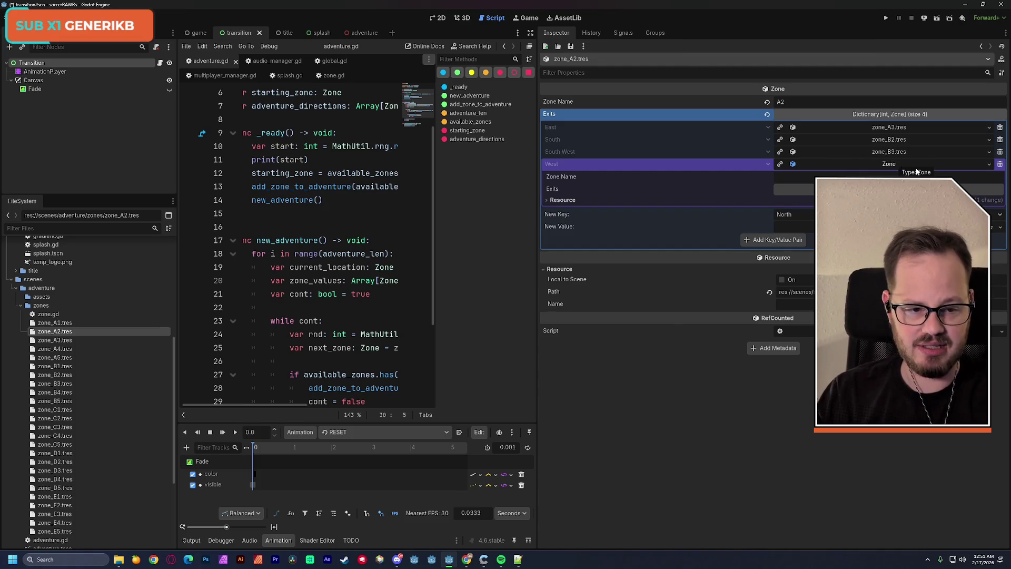
pyautogui.click(989, 165)
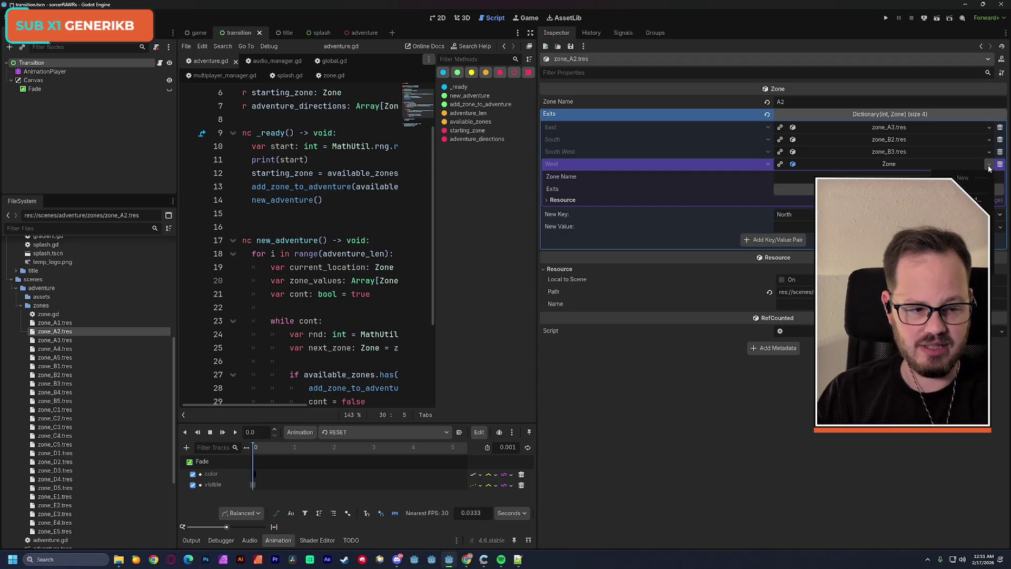
pyautogui.click(980, 198)
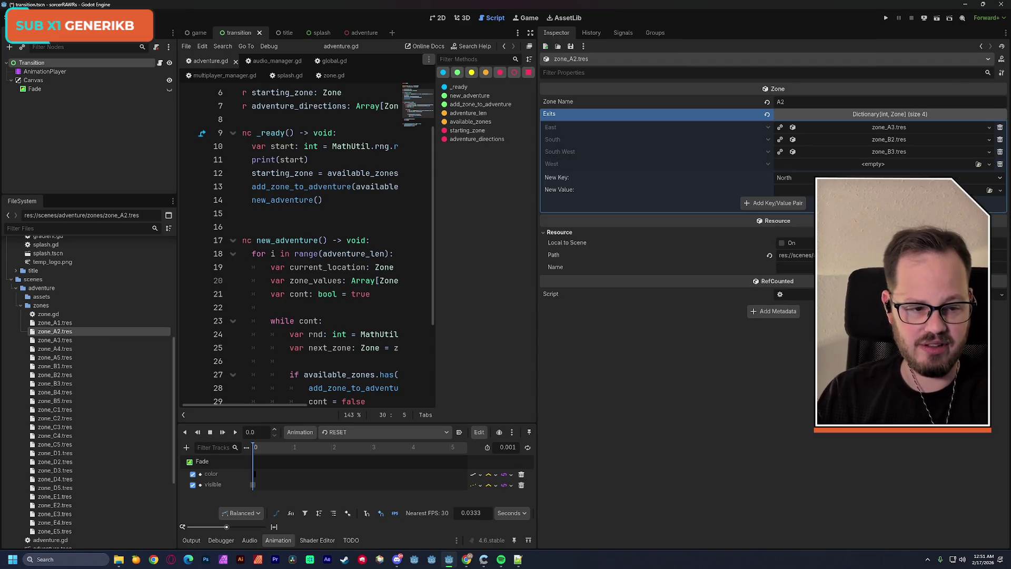
pyautogui.hotkey('ctrl', 's')
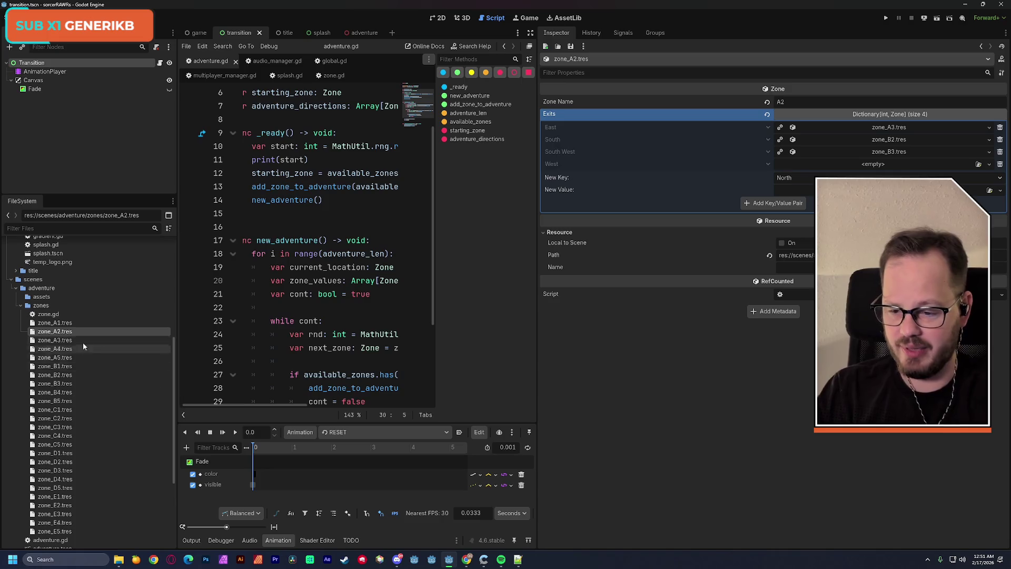
pyautogui.click(56, 323)
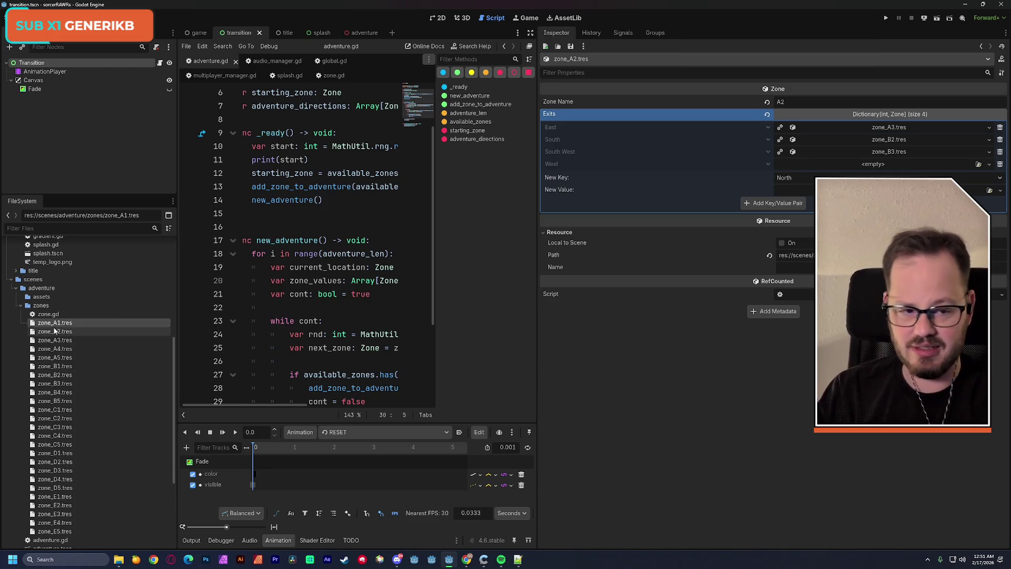
pyautogui.click(37, 323)
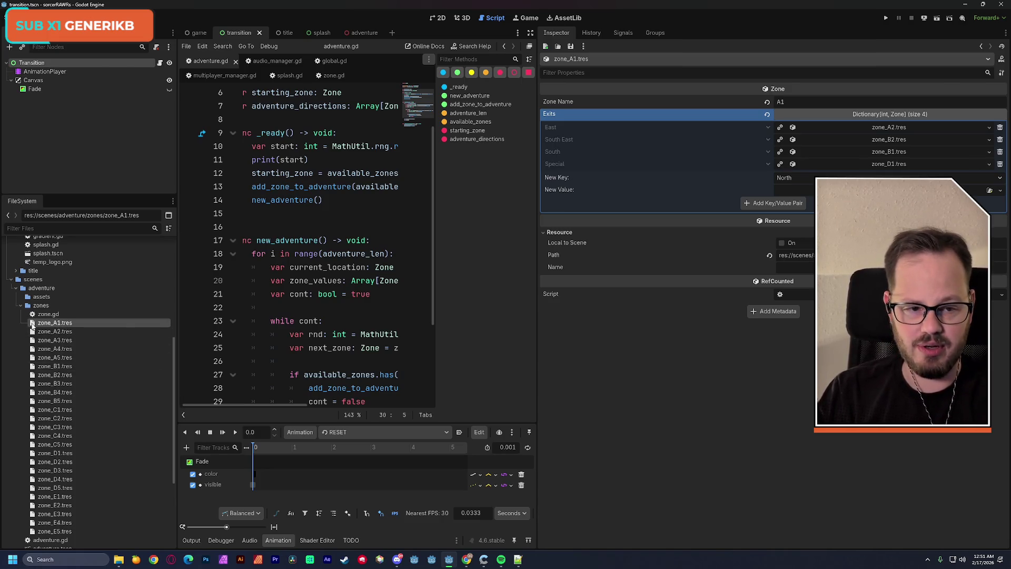
# Step: Save zone A1 and bring up zone_A3.tres with its empty exits
pyautogui.click(805, 103)
pyautogui.hotkey('ctrl', 's')
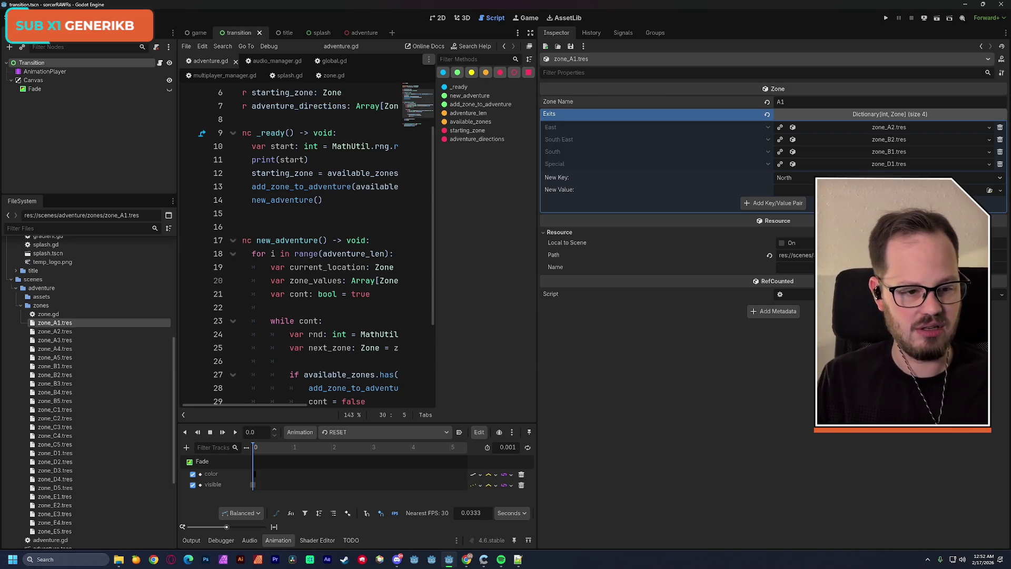
pyautogui.click(61, 340)
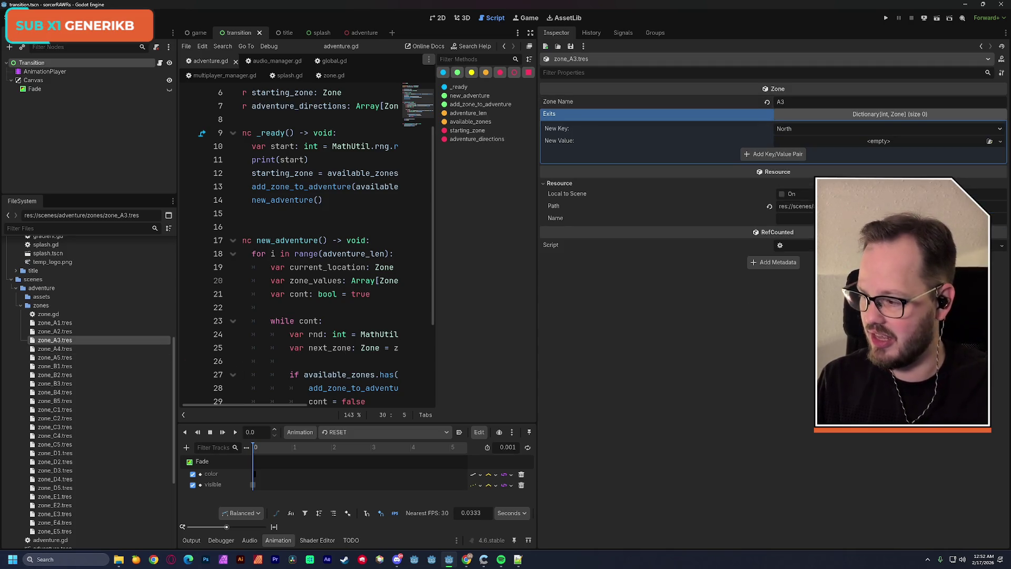
# Step: Check the neighbour comment on line 167 of InstantiateQuest.cs, then return to Godot's Project menu
pyautogui.hotkey('alt', 'Tab')
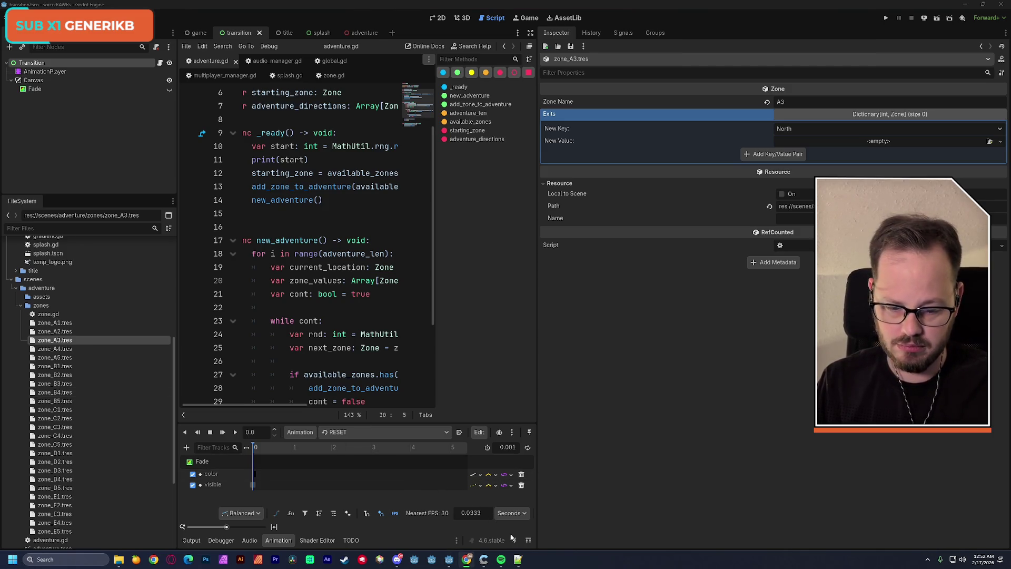
pyautogui.click(518, 559)
pyautogui.scroll(-7, 330, 177)
pyautogui.scroll(4, 331, 177)
pyautogui.moveTo(316, 397)
pyautogui.mouseDown()
pyautogui.moveTo(378, 396)
pyautogui.moveTo(356, 399)
pyautogui.mouseUp()
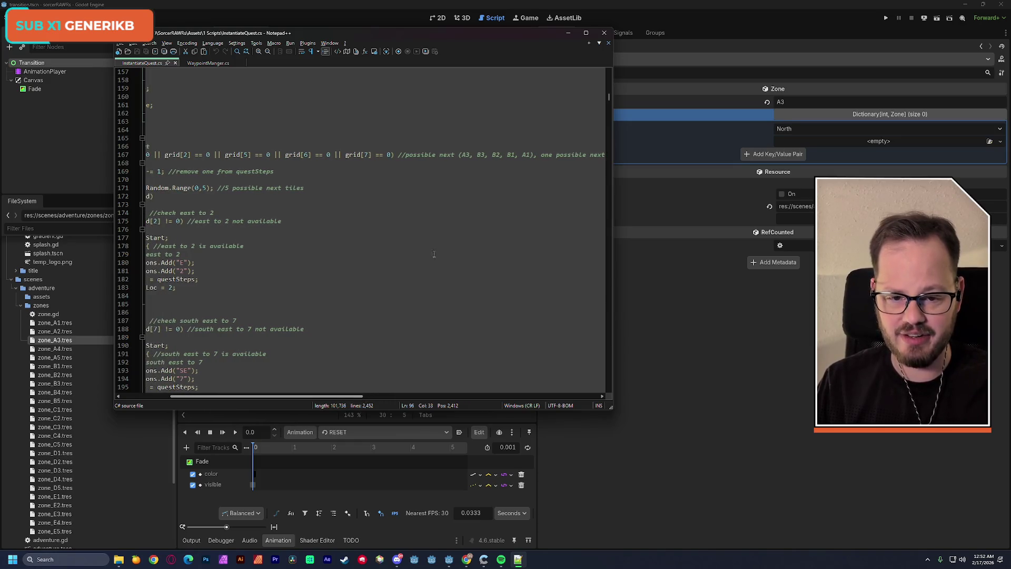
pyautogui.moveTo(461, 154); pyautogui.dragTo(530, 153)
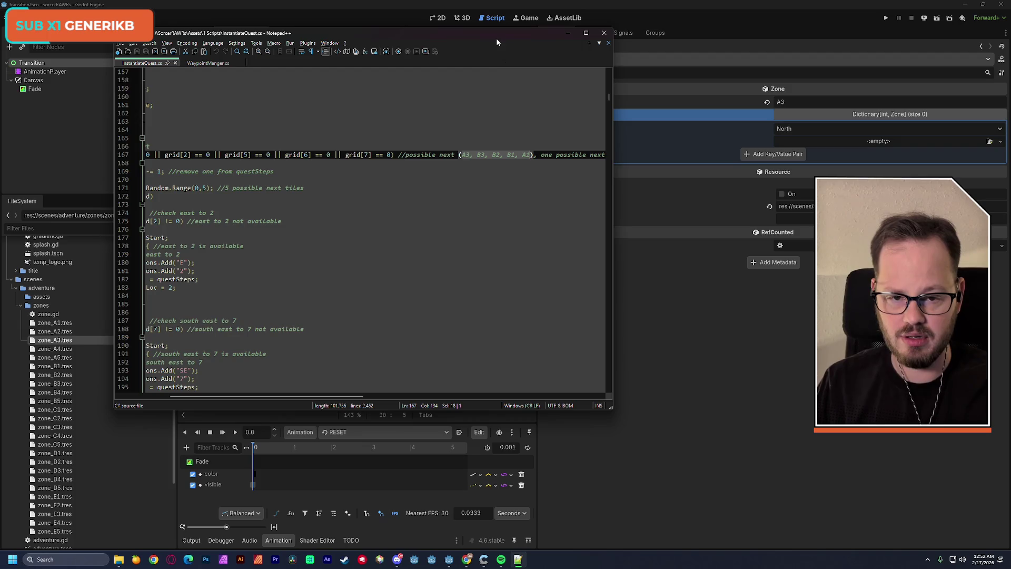
pyautogui.hotkey('alt', 'Tab')
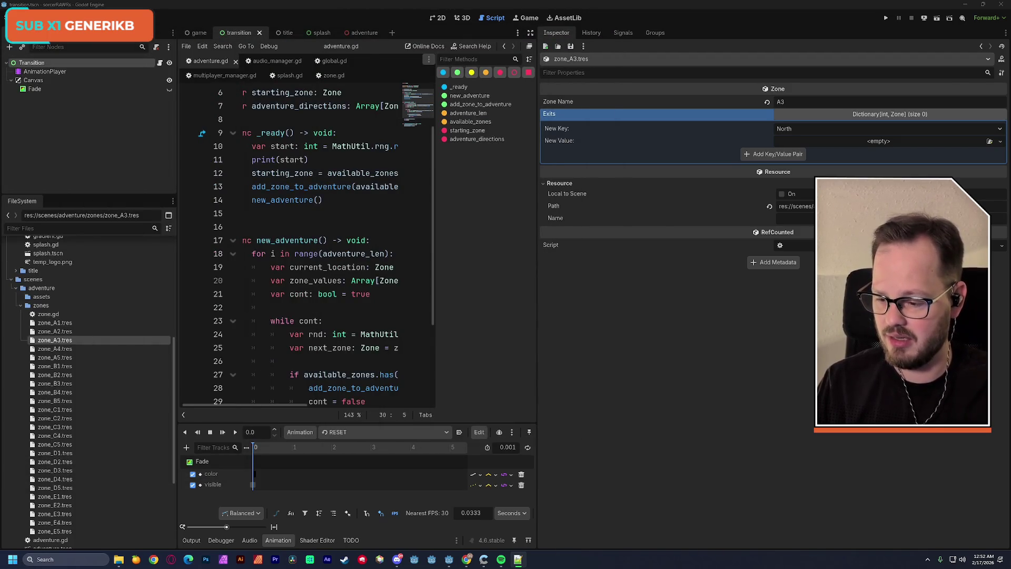
pyautogui.click(37, 17)
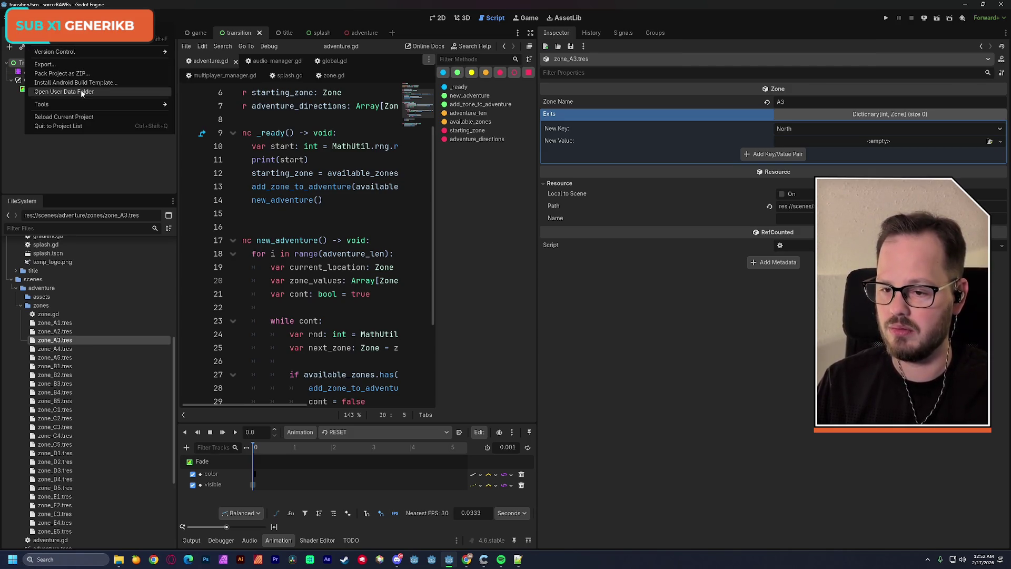
# Step: Open the user data logs folder, sort newest first, and open godot.log
pyautogui.click(82, 93)
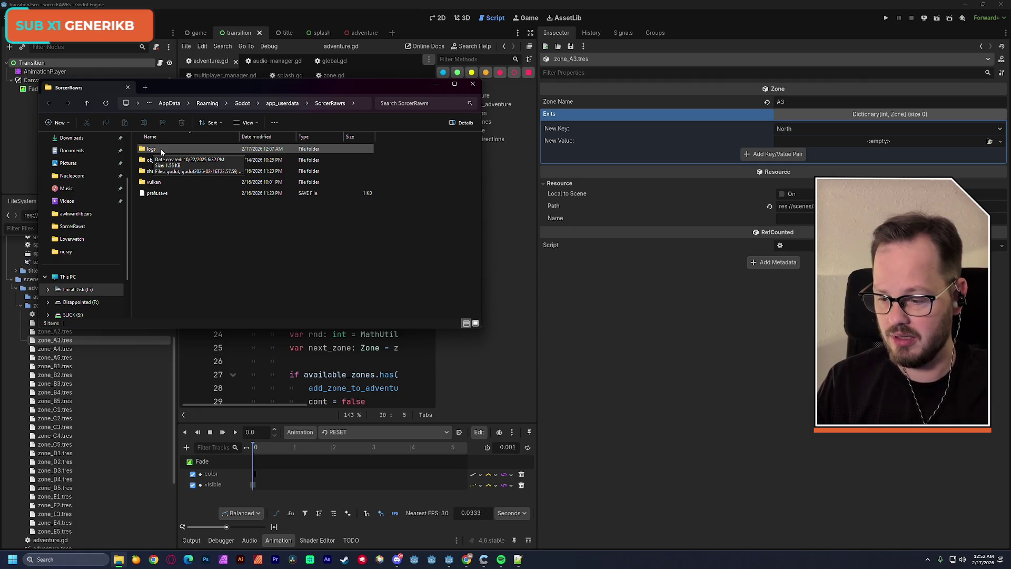
pyautogui.doubleClick(161, 150)
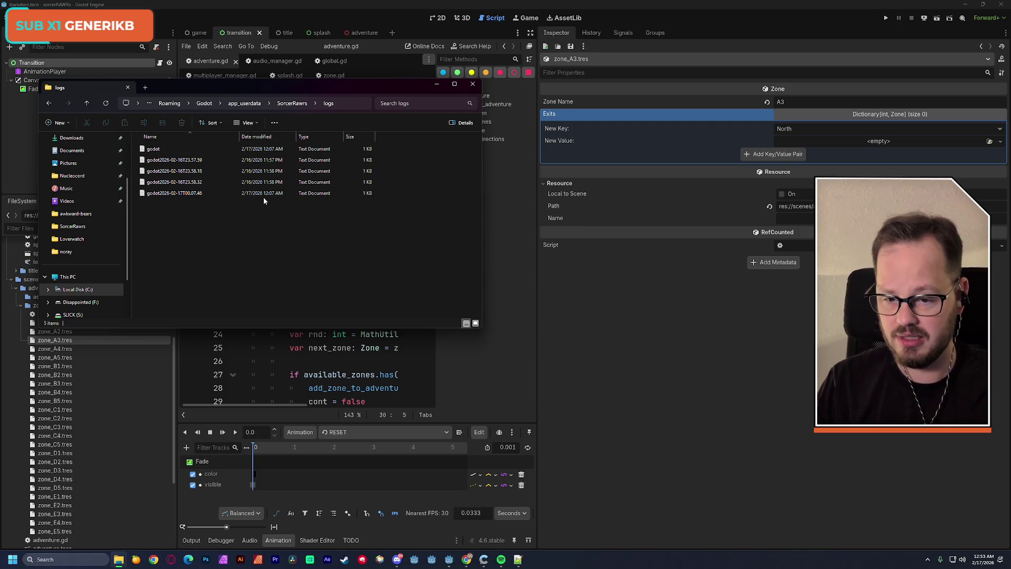
pyautogui.click(278, 140)
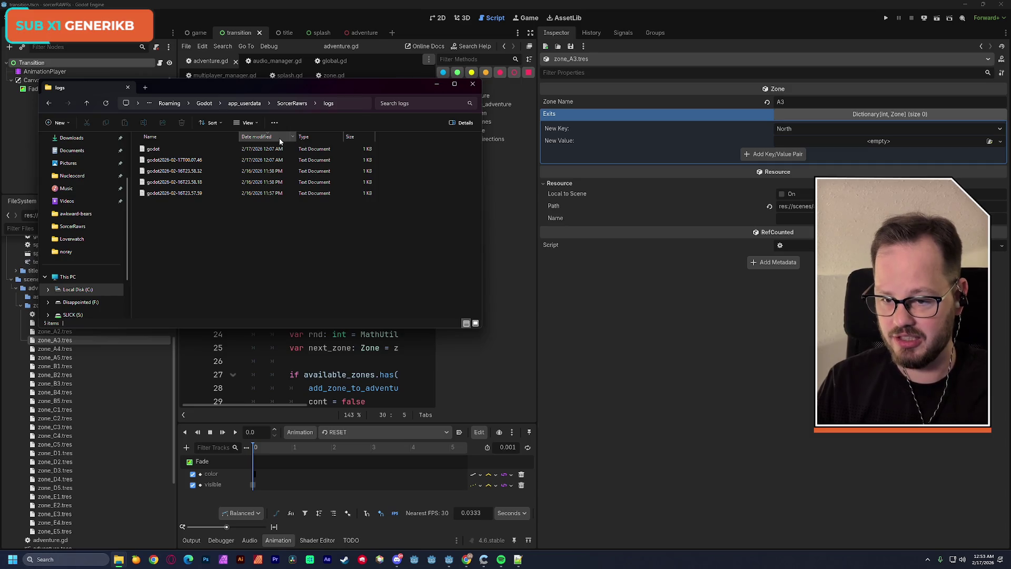
pyautogui.doubleClick(158, 149)
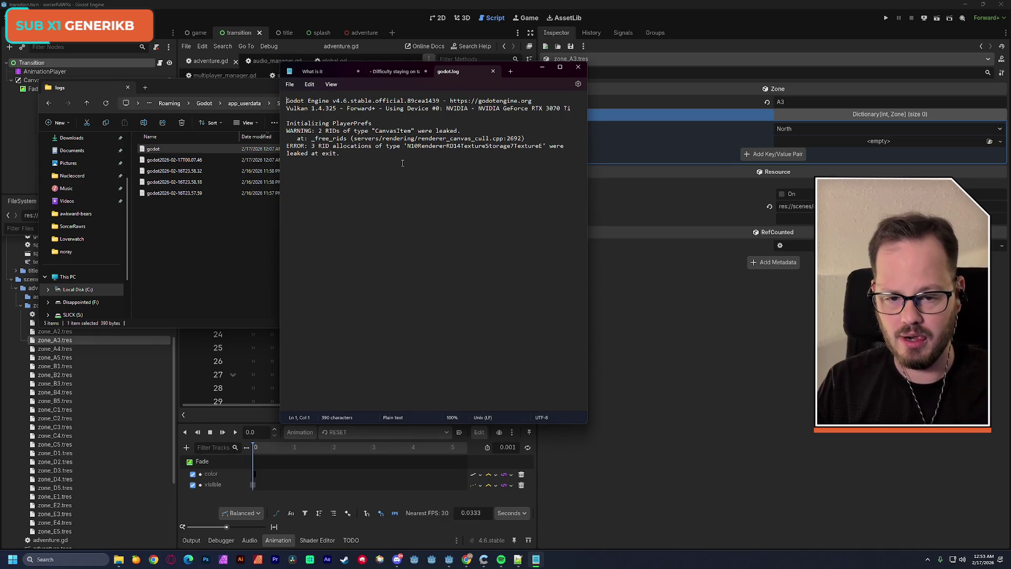
# Step: Read godot.log's warning and error lines, then open the bottom log file
pyautogui.moveTo(355, 155); pyautogui.dragTo(287, 124)
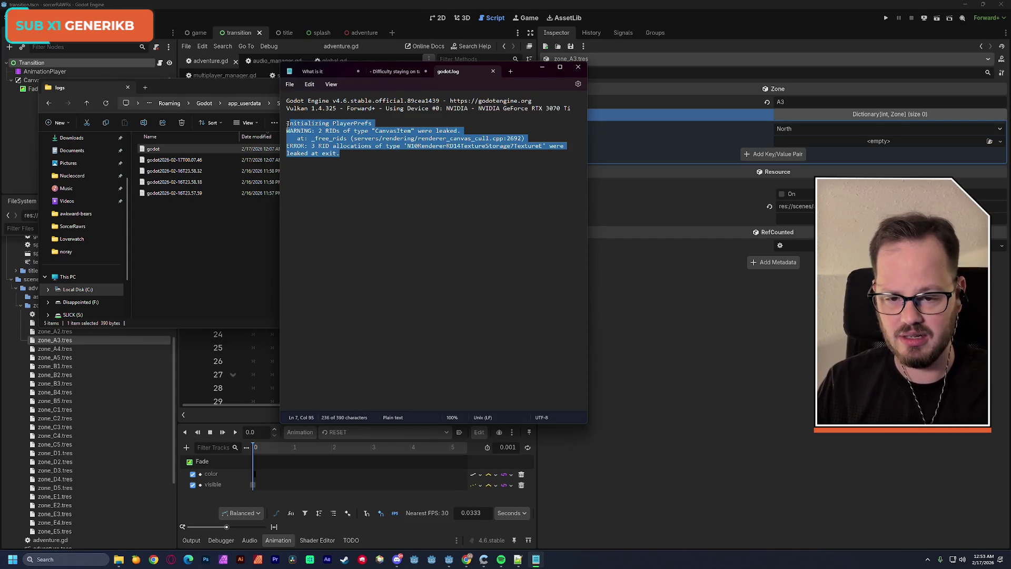
pyautogui.click(347, 154)
pyautogui.click(578, 67)
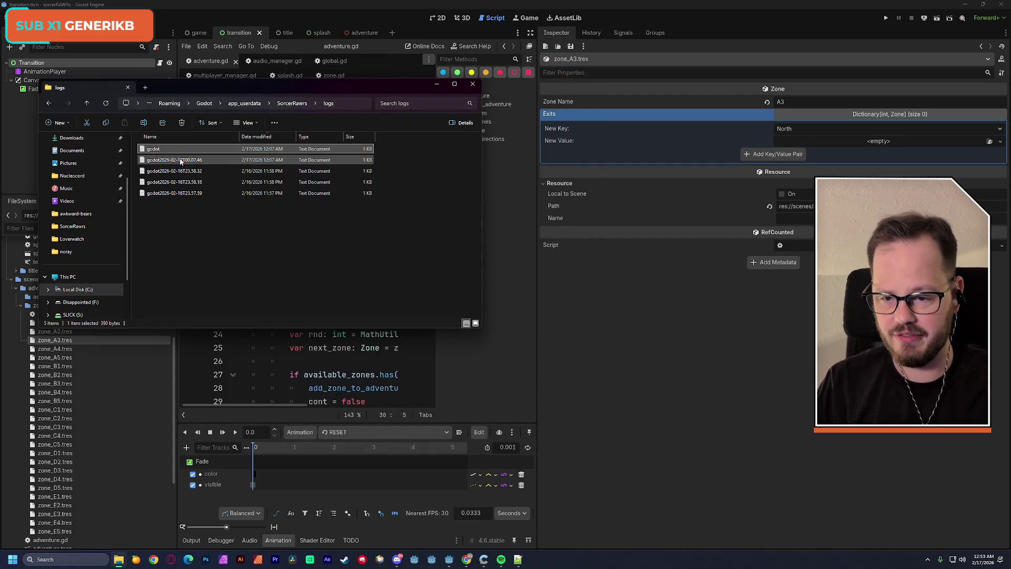
pyautogui.doubleClick(226, 193)
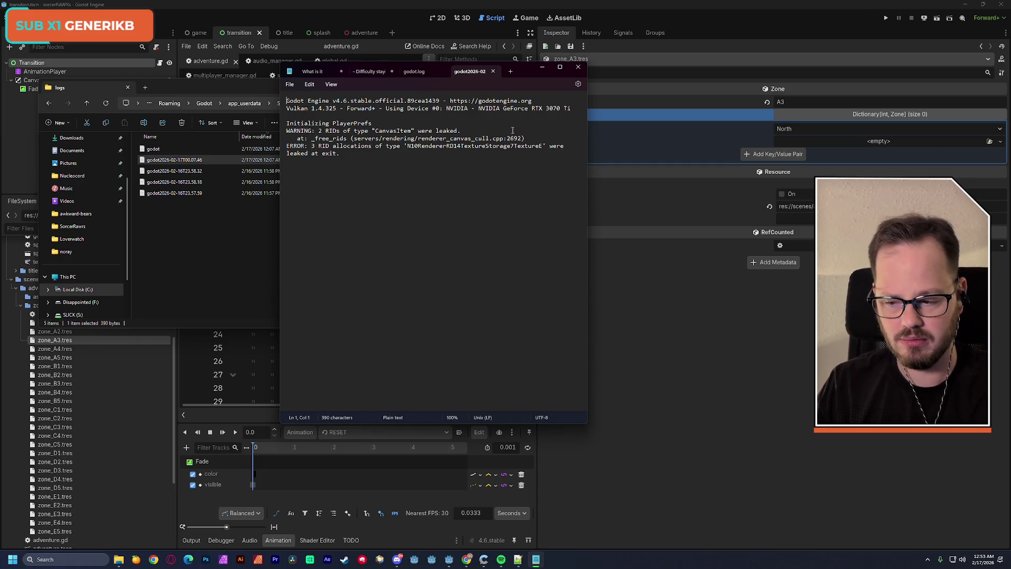
pyautogui.click(492, 72)
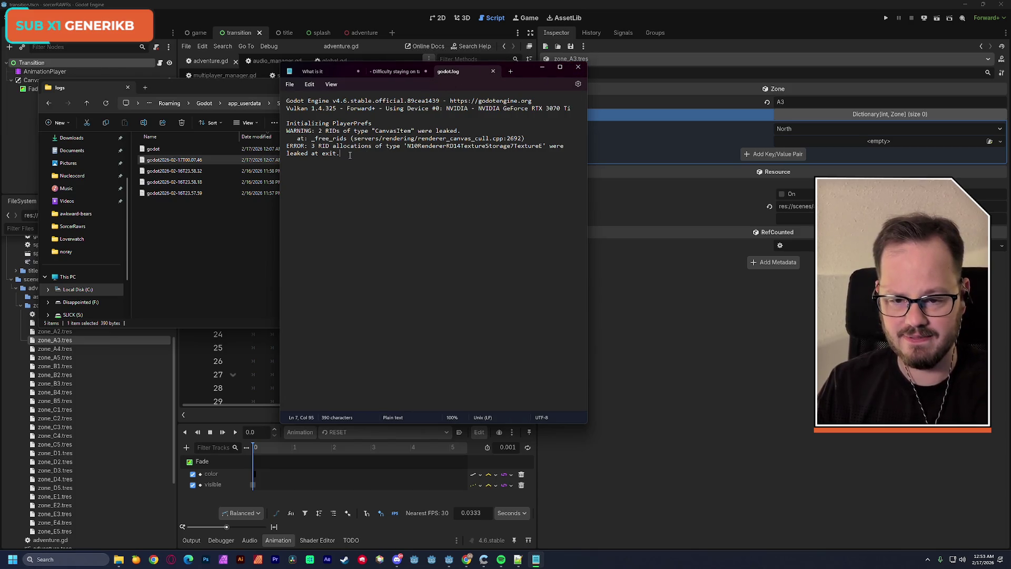
# Step: Review the leak warnings and Vulkan 1.4.325 Forward+ renderer line, then close the log editor
pyautogui.moveTo(355, 154)
pyautogui.mouseDown()
pyautogui.moveTo(288, 138)
pyautogui.moveTo(286, 123)
pyautogui.mouseUp()
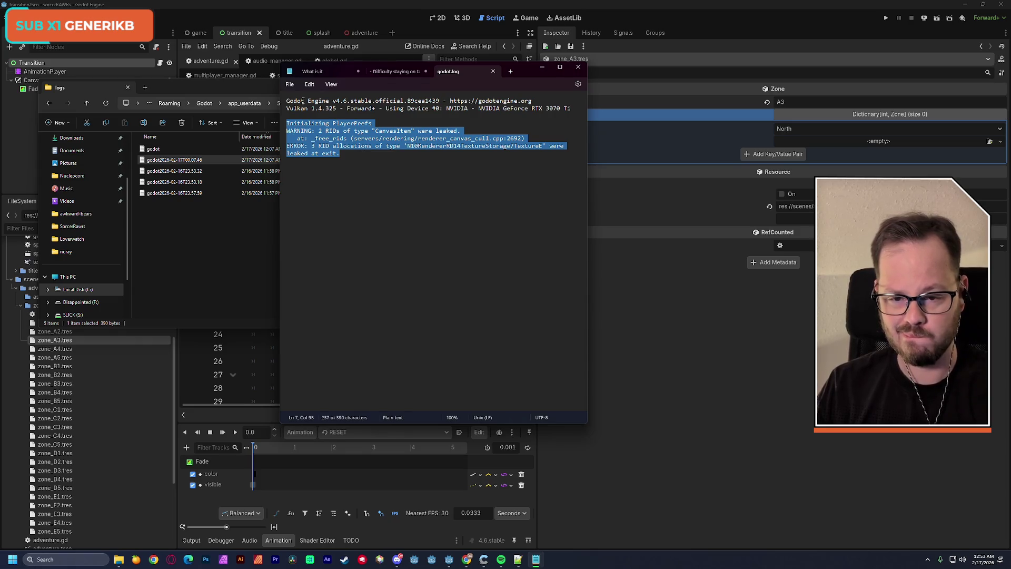
pyautogui.moveTo(376, 108); pyautogui.dragTo(284, 109)
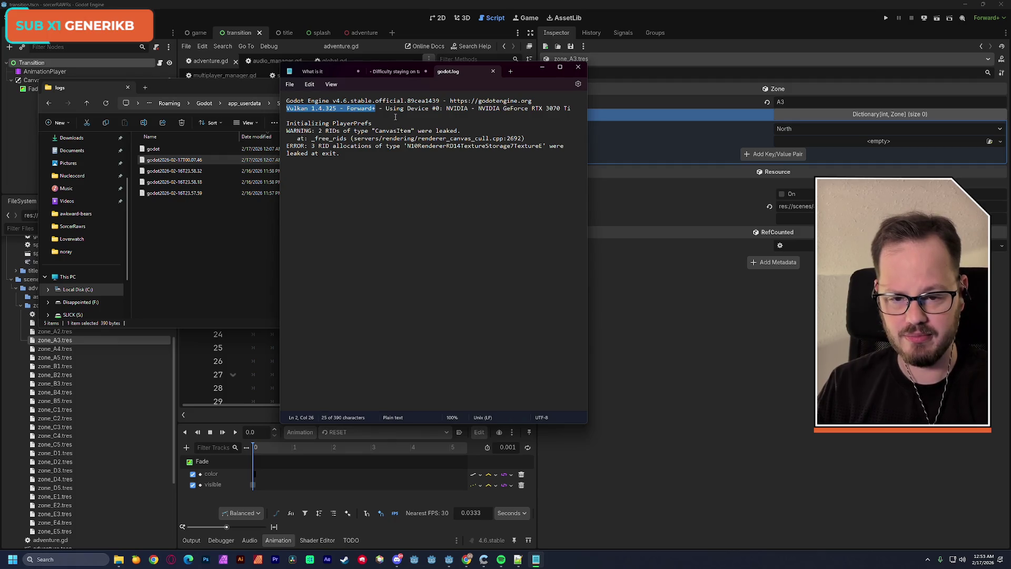
pyautogui.press('Down')
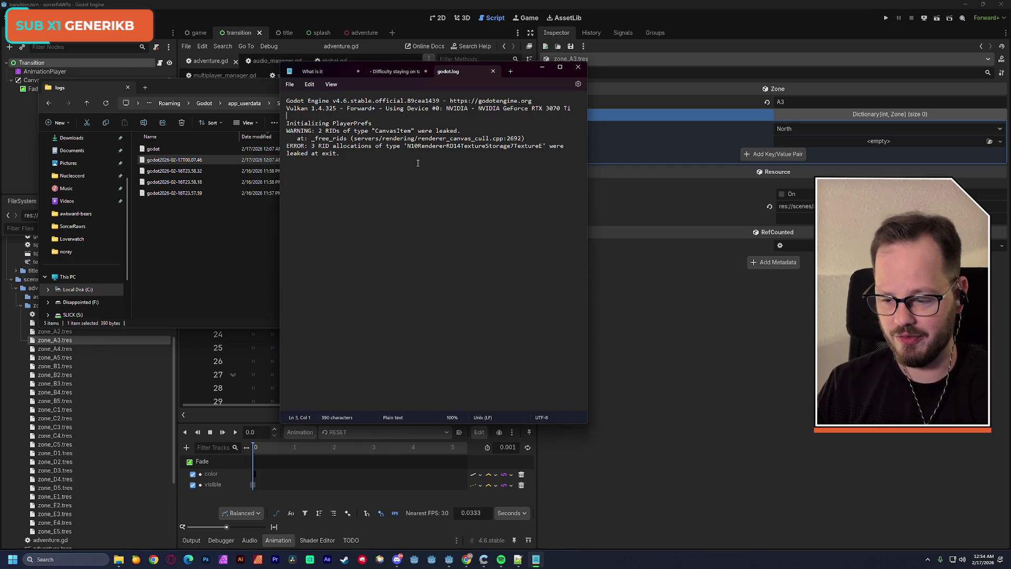
pyautogui.hotkey('alt', 'Tab')
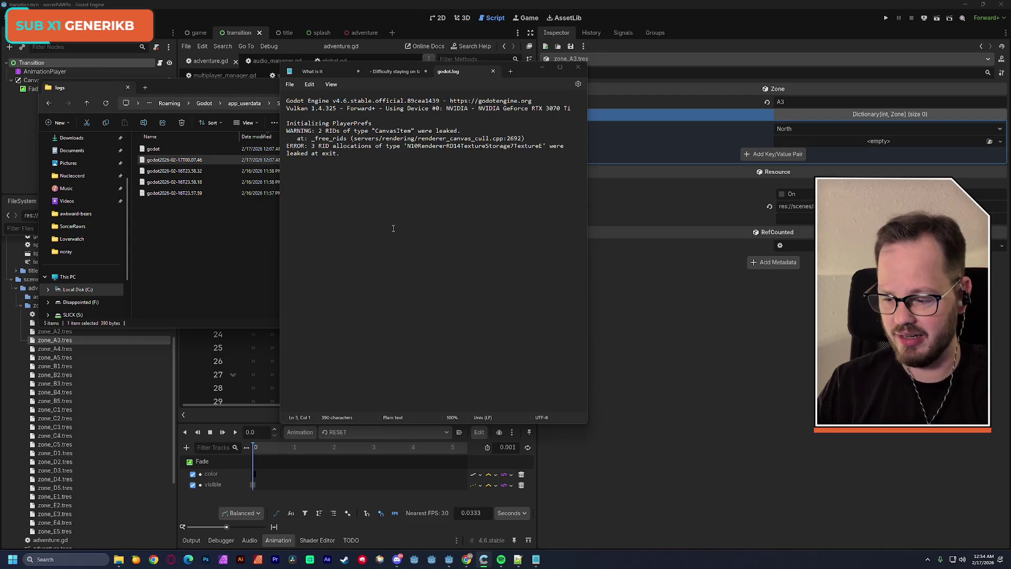
pyautogui.click(374, 168)
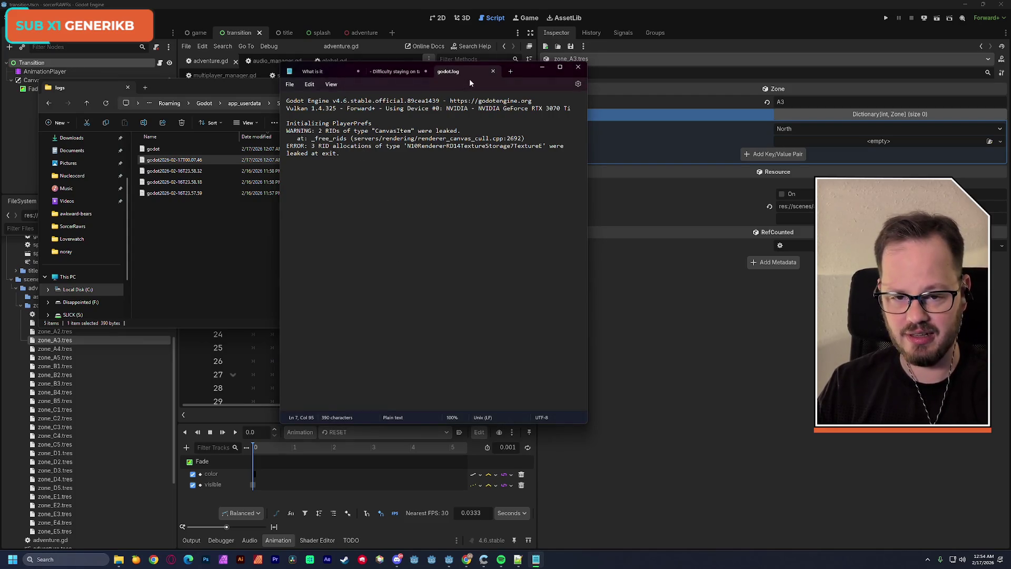
pyautogui.click(493, 71)
pyautogui.click(578, 67)
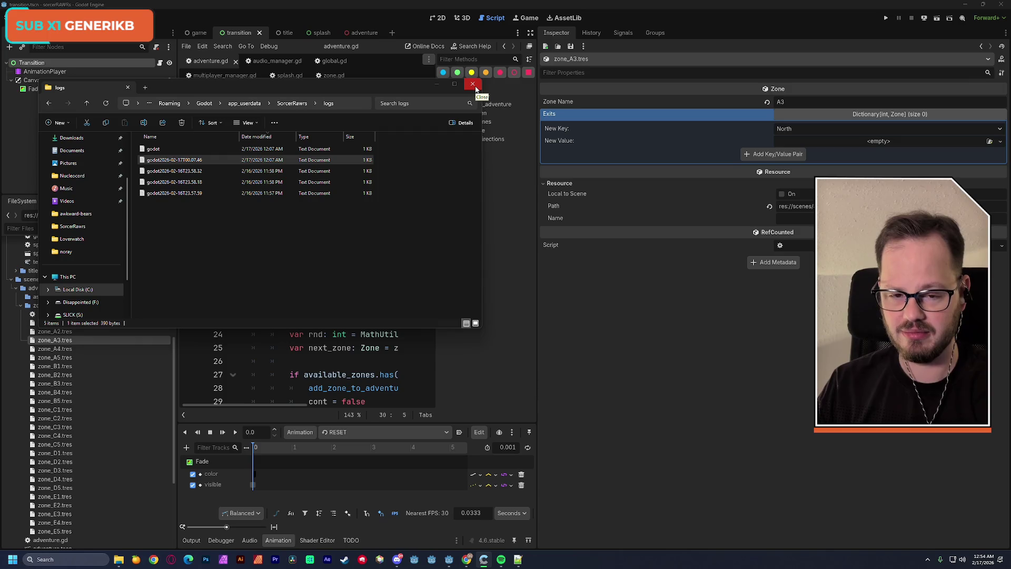
# Step: Delete all five log files and close the logs folder window
pyautogui.moveTo(187, 227); pyautogui.dragTo(150, 152)
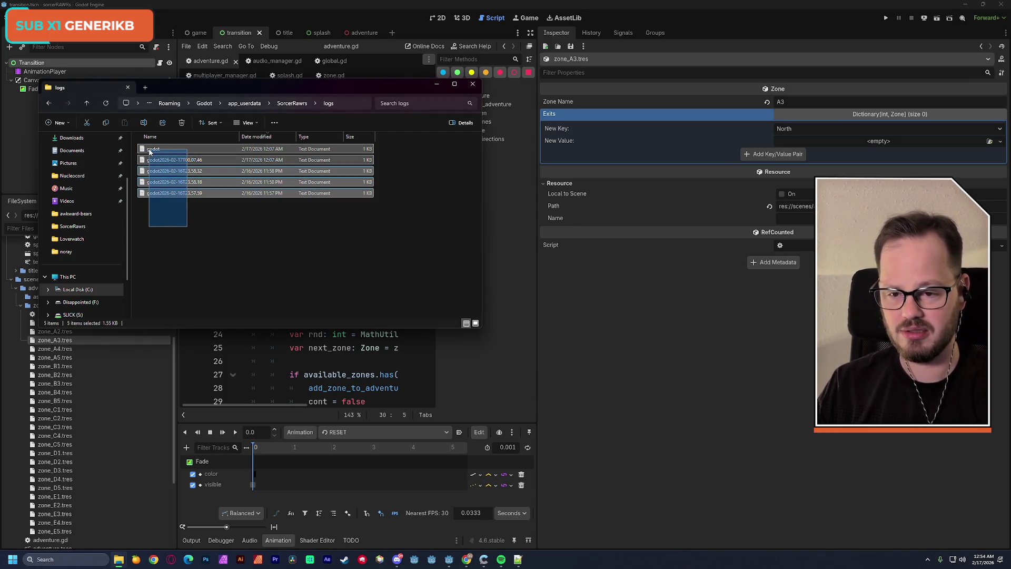
pyautogui.moveTo(150, 153); pyautogui.dragTo(150, 153)
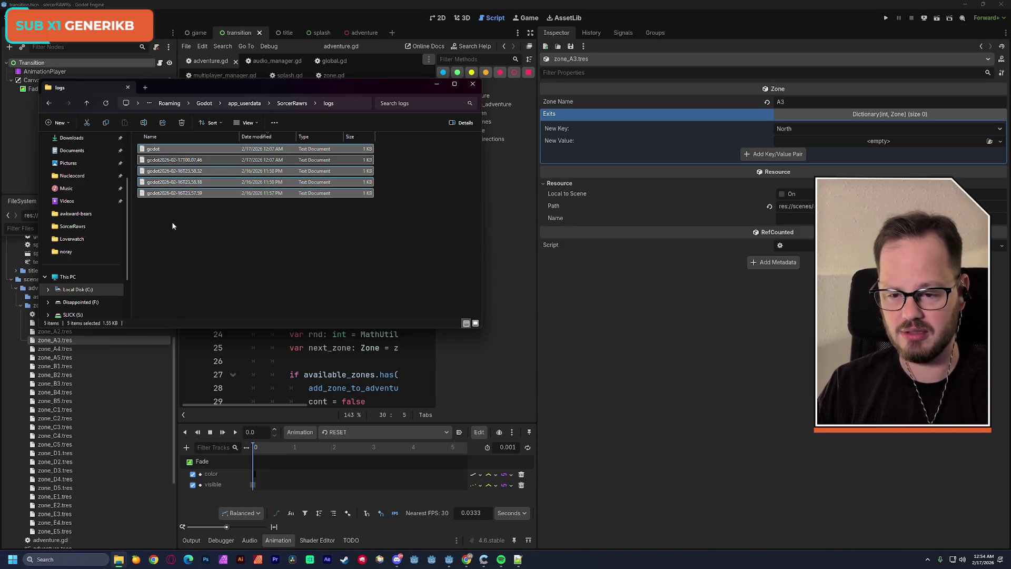
pyautogui.press('Delete')
pyautogui.click(473, 84)
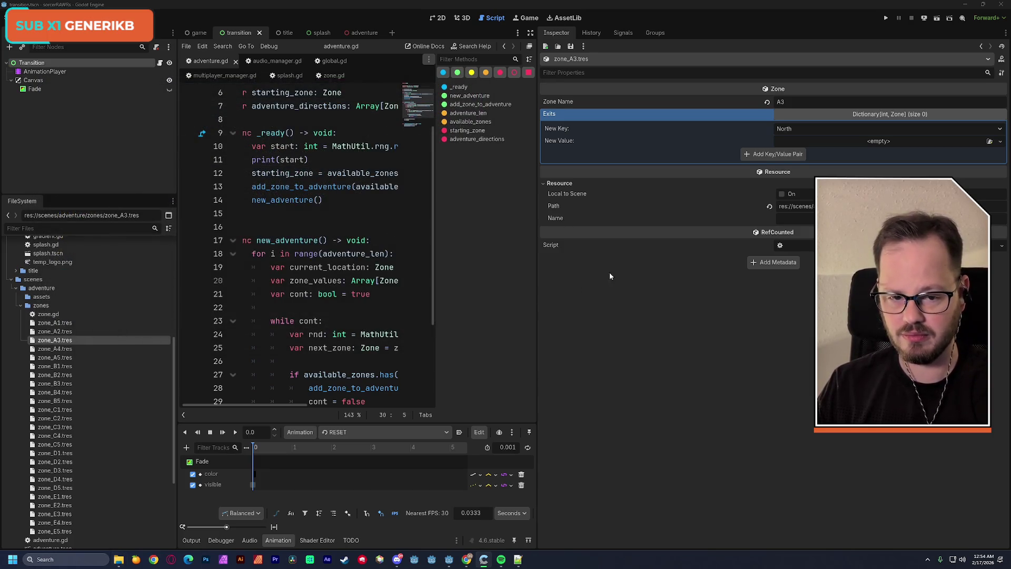
# Step: Add a South East key to zone A2's exits
pyautogui.moveTo(536, 268); pyautogui.dragTo(586, 269)
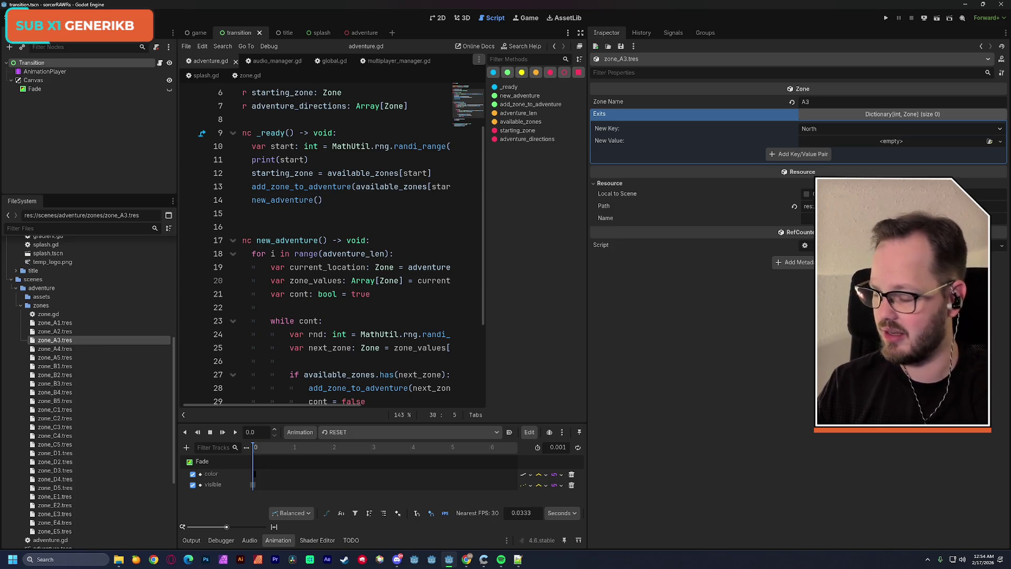
pyautogui.click(50, 332)
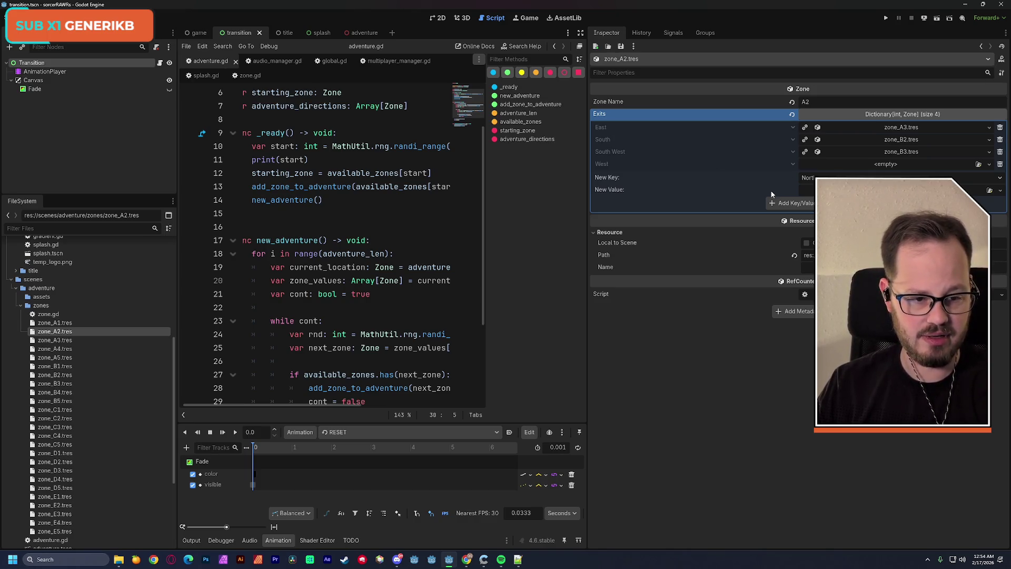
pyautogui.click(843, 177)
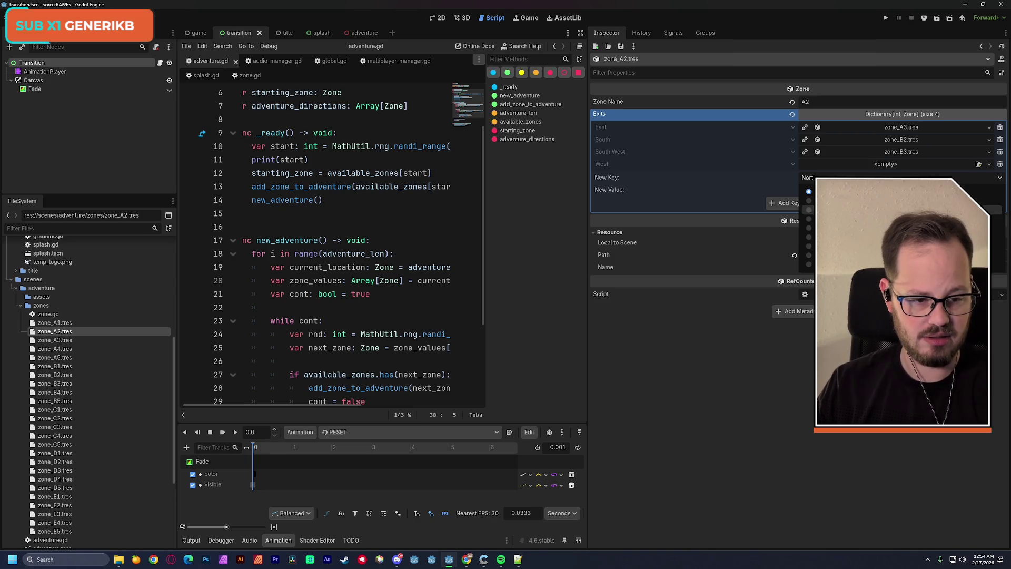
pyautogui.click(843, 210)
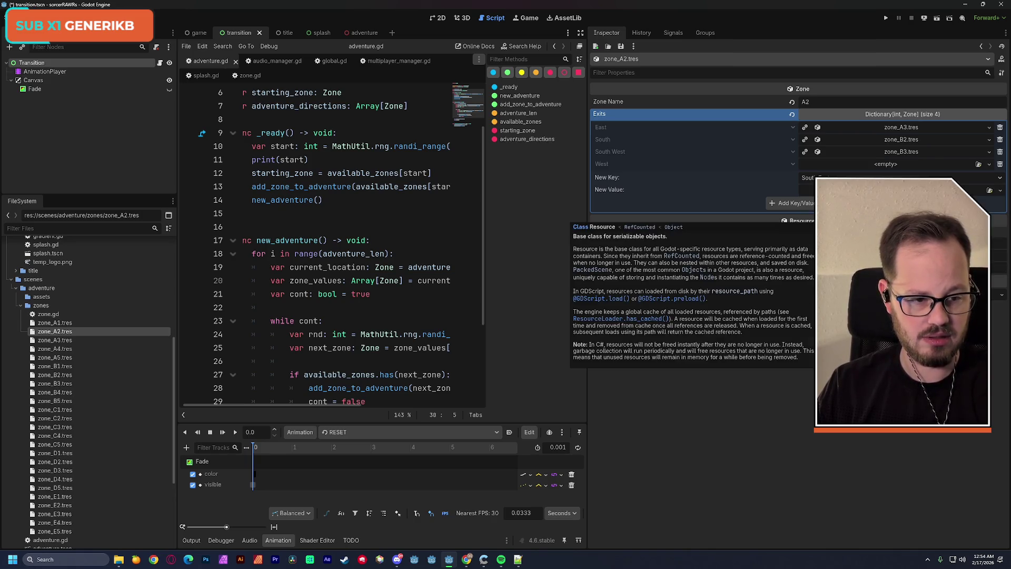
pyautogui.click(790, 203)
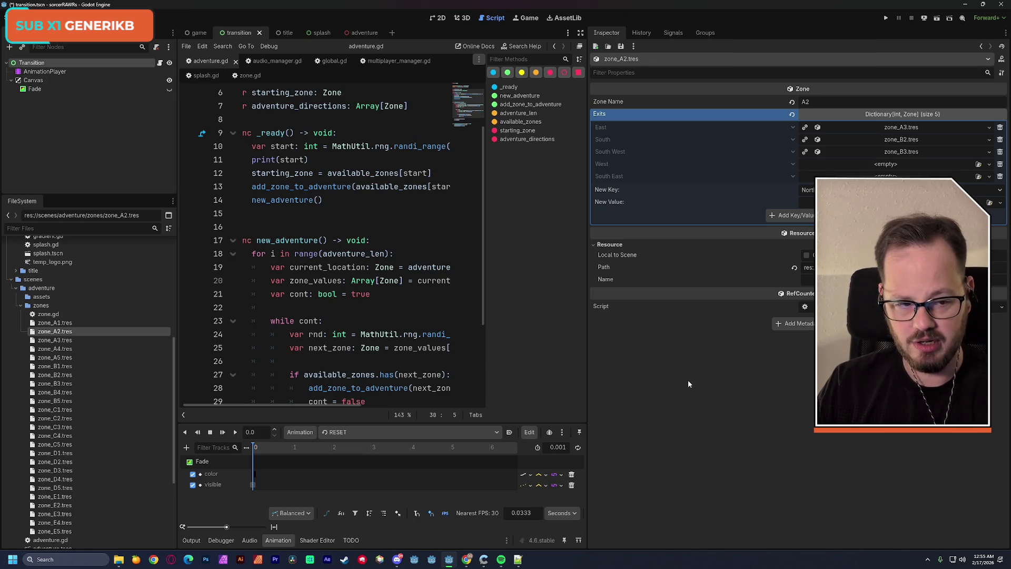
# Step: Point the South East exit to zone_B1.tres, save, and select zone_A3.tres
pyautogui.hotkey('ctrl', 's')
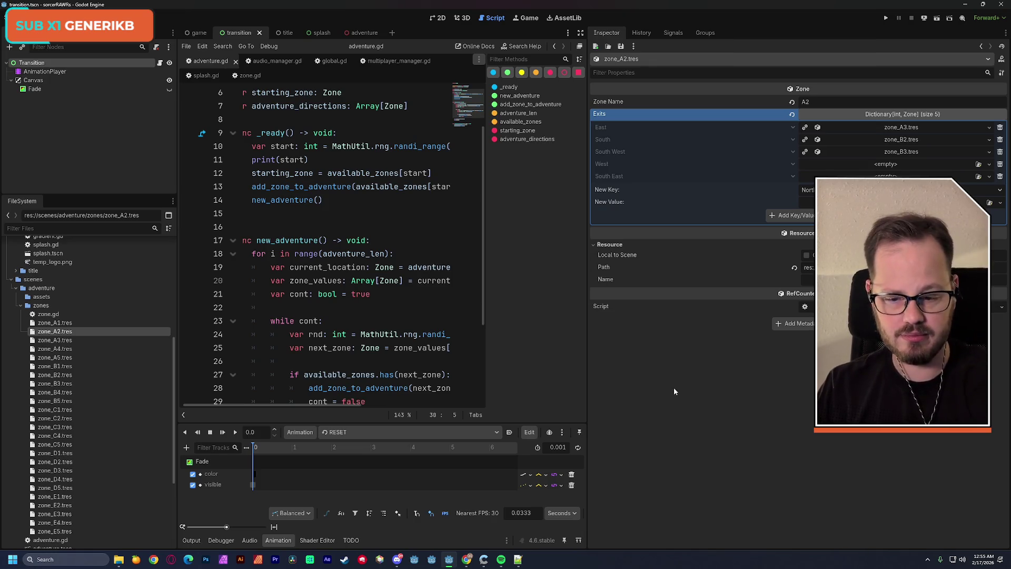
pyautogui.moveTo(55, 366)
pyautogui.mouseDown()
pyautogui.moveTo(263, 361)
pyautogui.moveTo(890, 176)
pyautogui.mouseUp()
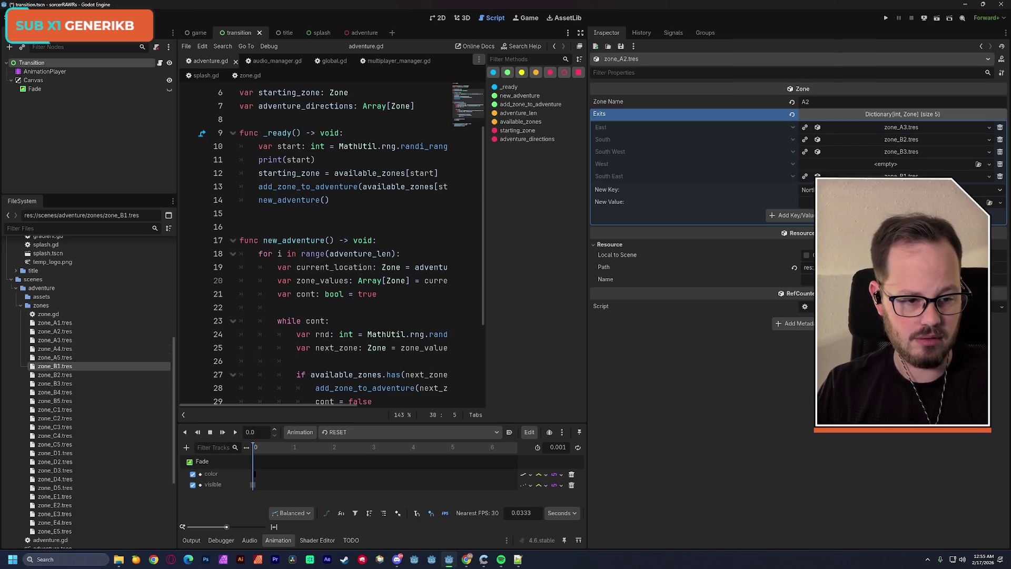
pyautogui.hotkey('ctrl', 's')
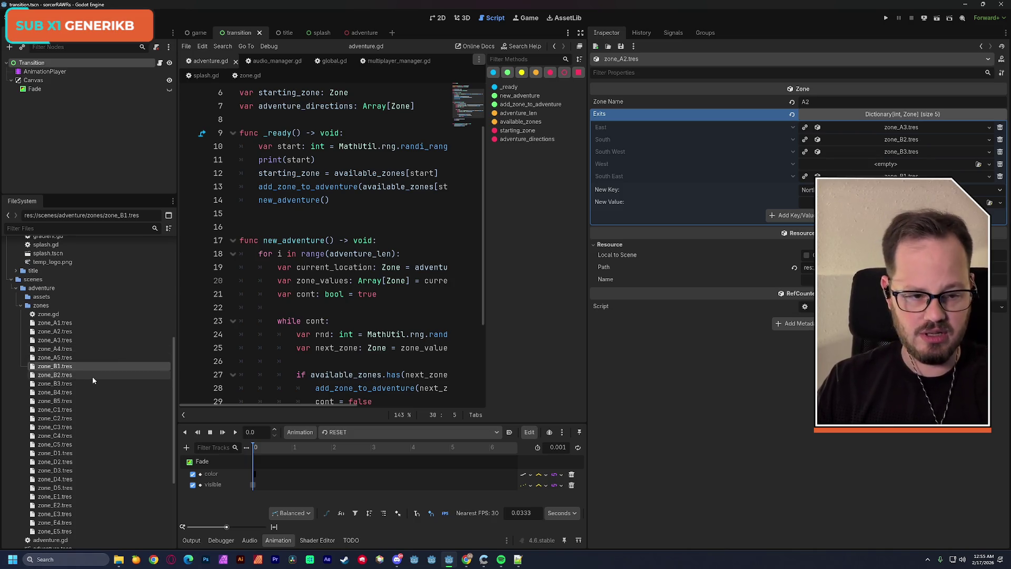
pyautogui.click(69, 341)
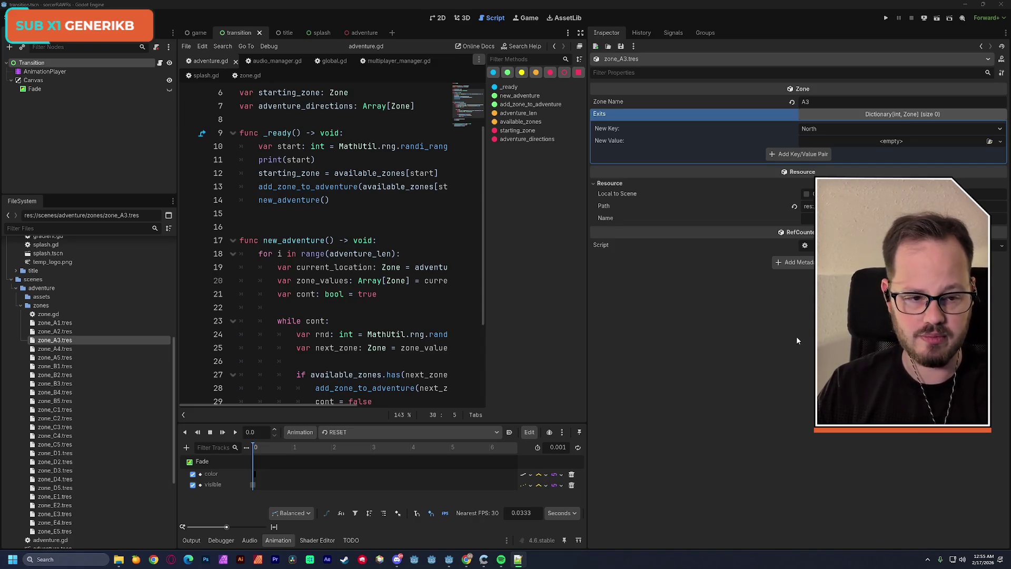
# Step: Give zone A3 a West exit to zone_A4.tres and a South West exit to zone_B4.tres
pyautogui.click(831, 132)
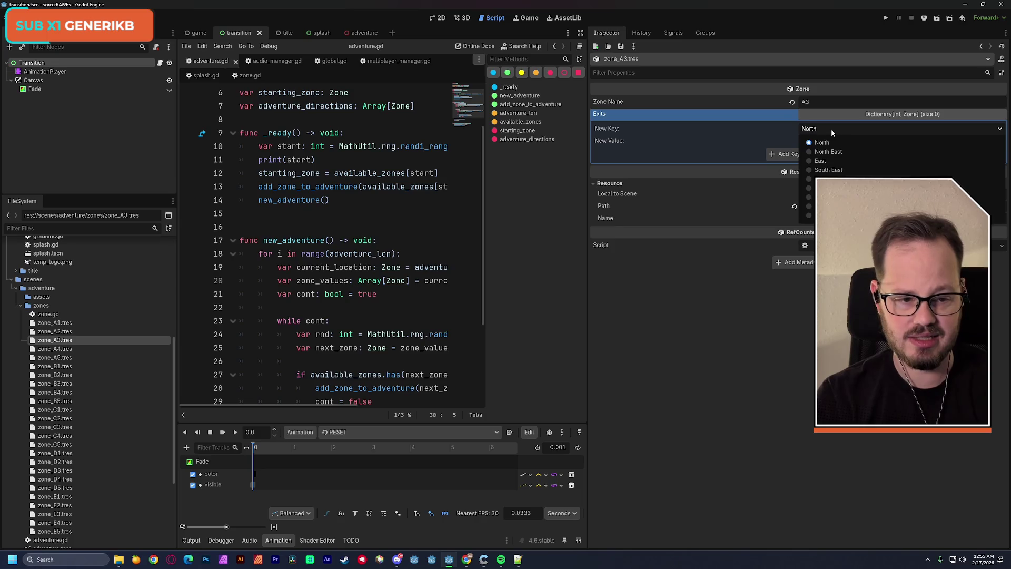
pyautogui.click(827, 196)
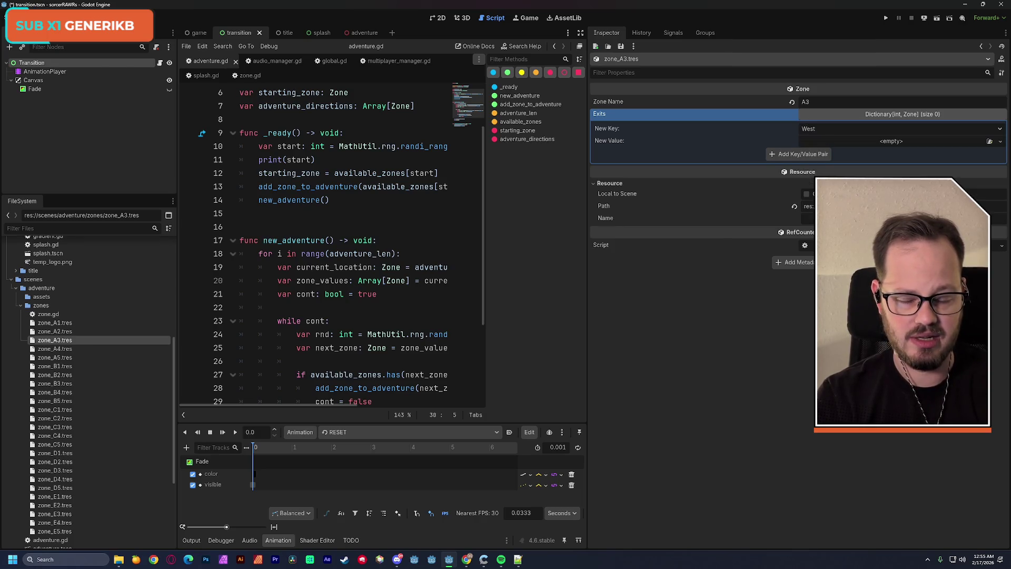
pyautogui.click(821, 156)
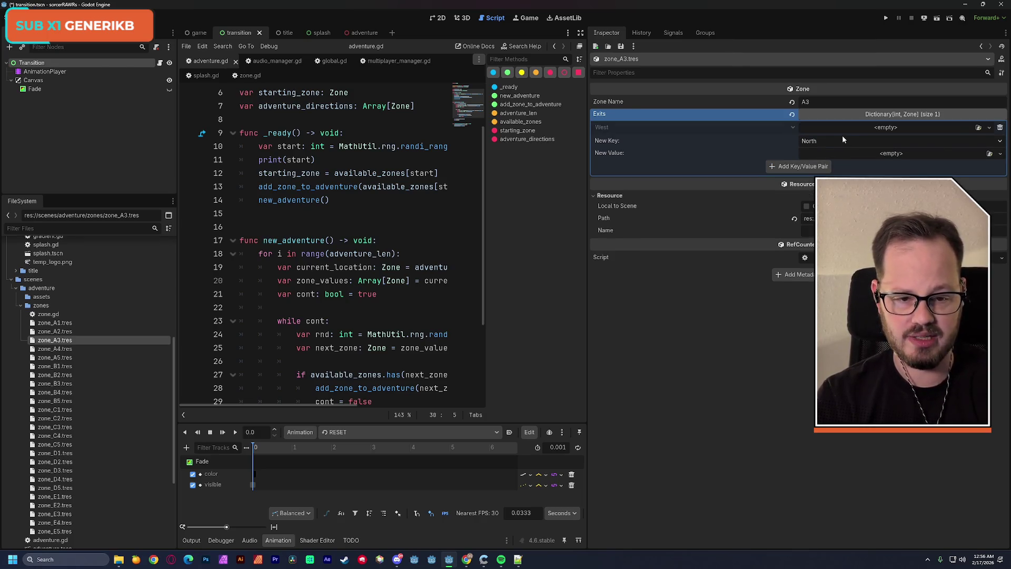
pyautogui.moveTo(55, 349)
pyautogui.mouseDown()
pyautogui.moveTo(613, 314)
pyautogui.moveTo(843, 165)
pyautogui.moveTo(833, 132)
pyautogui.mouseUp()
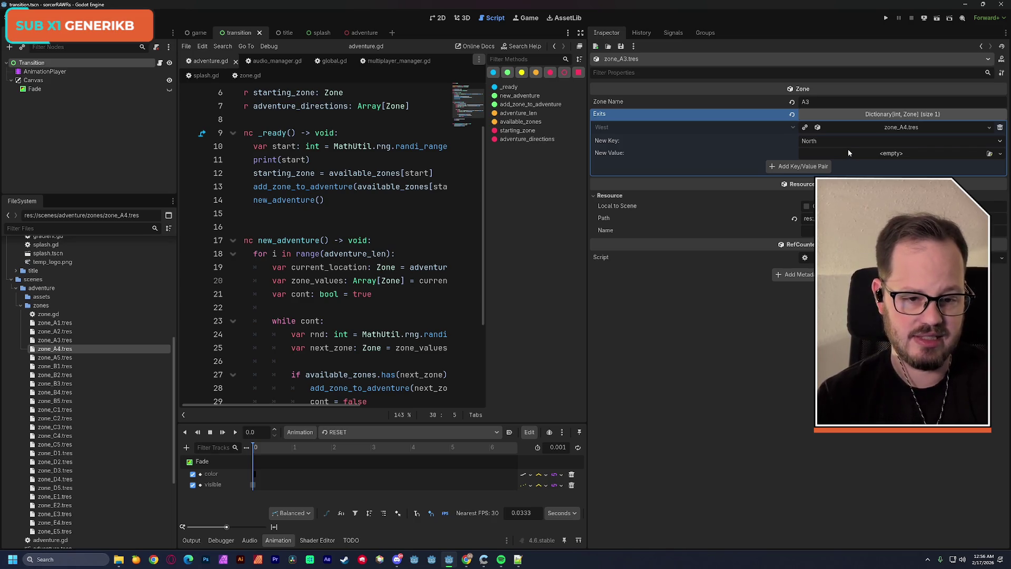
pyautogui.click(823, 142)
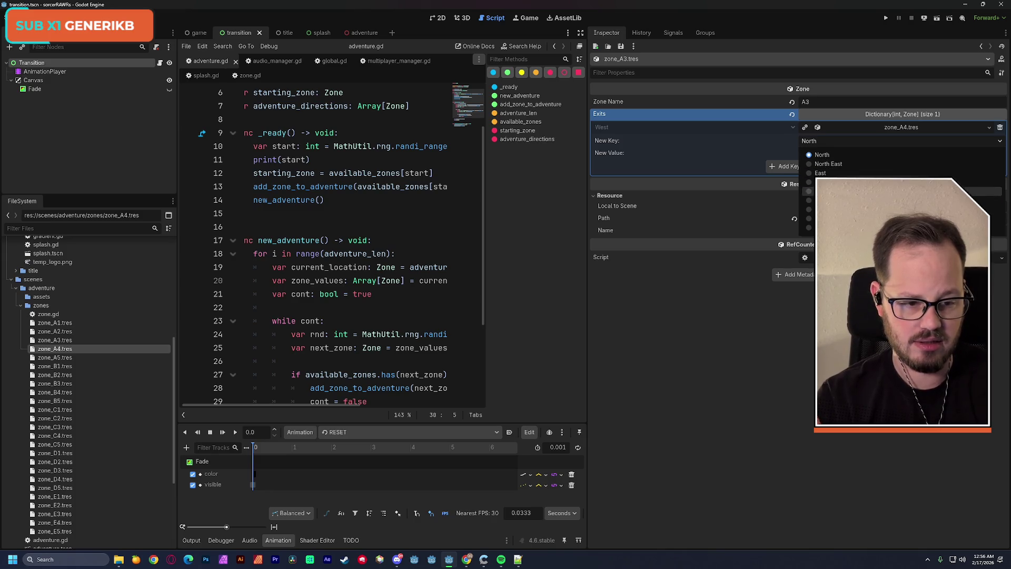
pyautogui.click(823, 199)
pyautogui.click(811, 166)
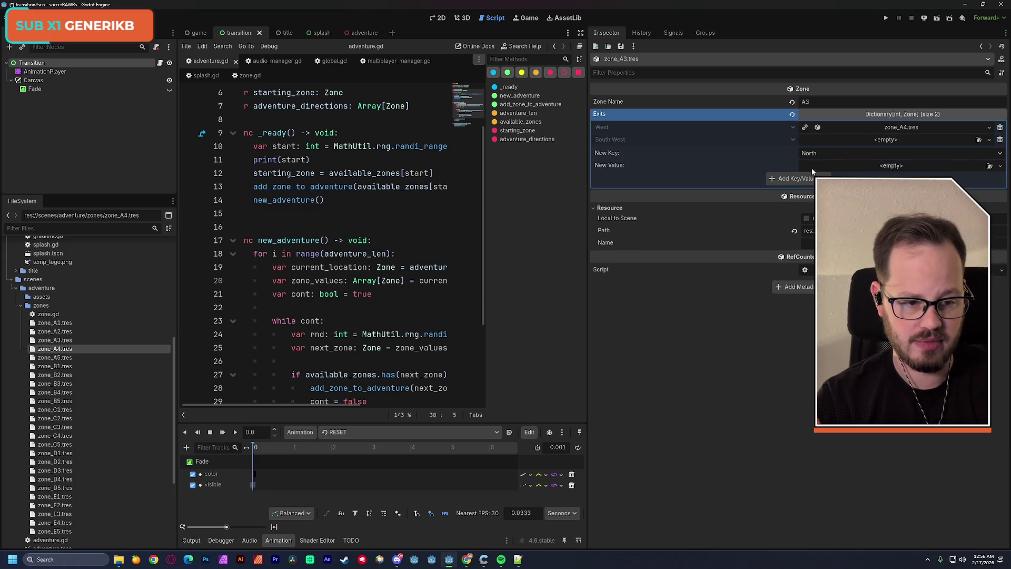
pyautogui.hotkey('ctrl', 's')
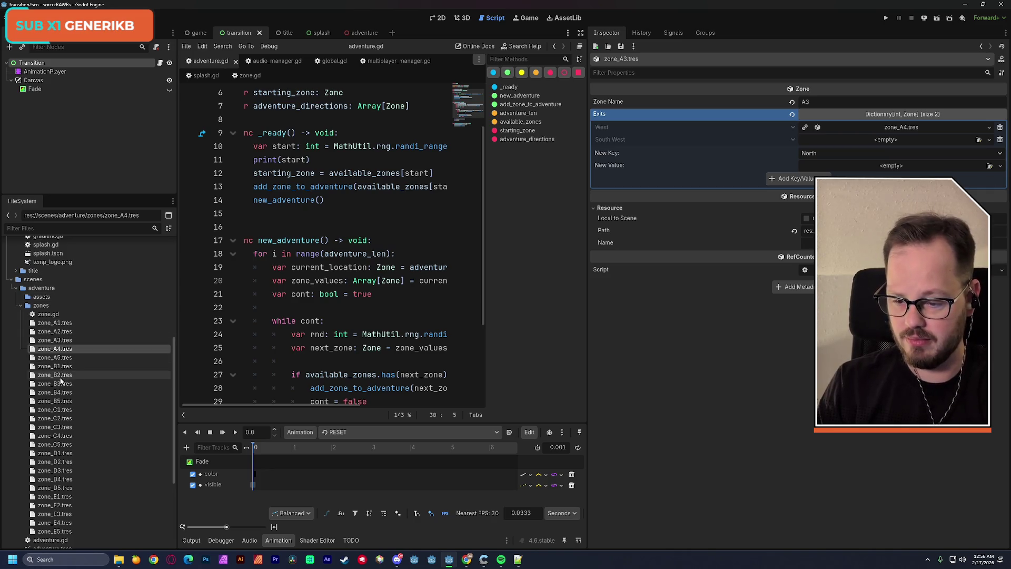
pyautogui.moveTo(55, 392)
pyautogui.mouseDown()
pyautogui.moveTo(790, 290)
pyautogui.moveTo(872, 142)
pyautogui.mouseUp()
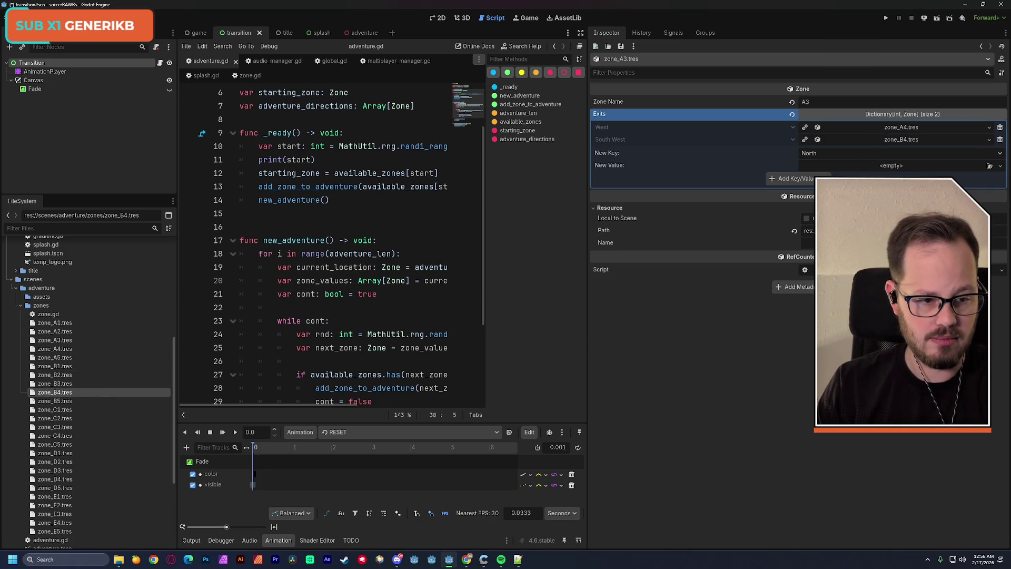
# Step: Add a South exit to zone_B3.tres and save
pyautogui.click(824, 157)
pyautogui.click(824, 204)
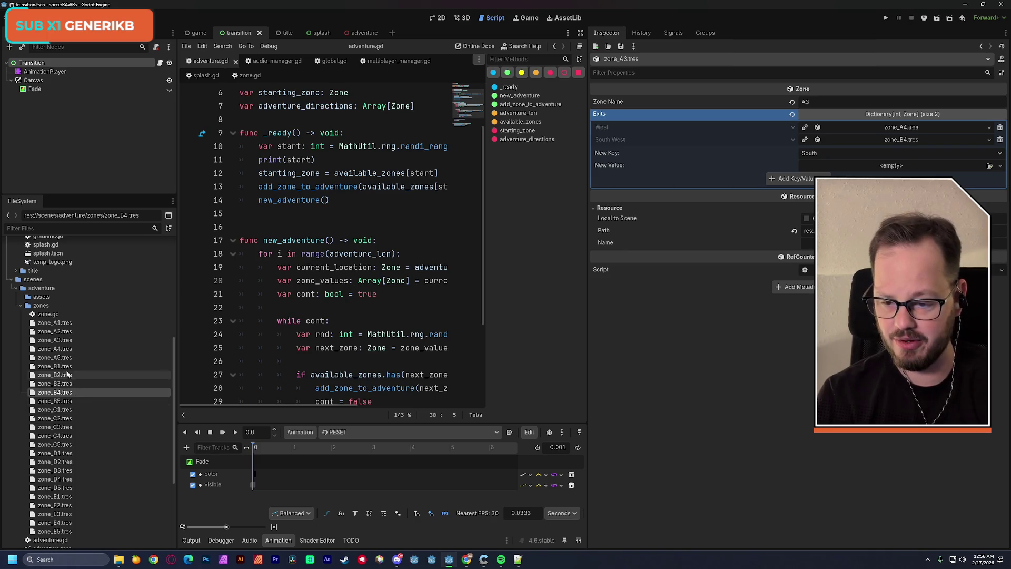
pyautogui.moveTo(58, 384)
pyautogui.mouseDown()
pyautogui.moveTo(463, 379)
pyautogui.moveTo(891, 167)
pyautogui.mouseUp()
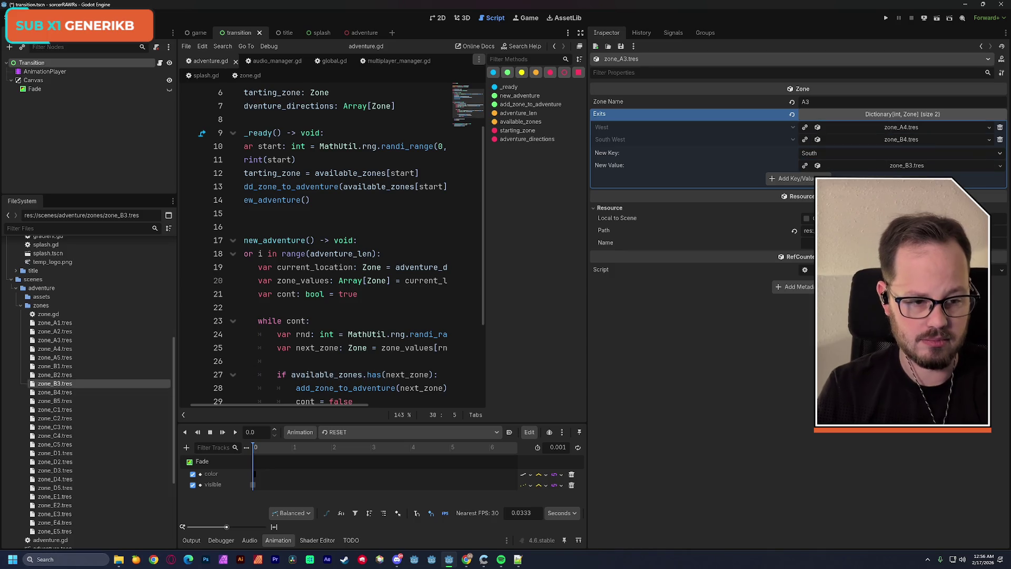
pyautogui.click(793, 179)
pyautogui.hotkey('ctrl', 's')
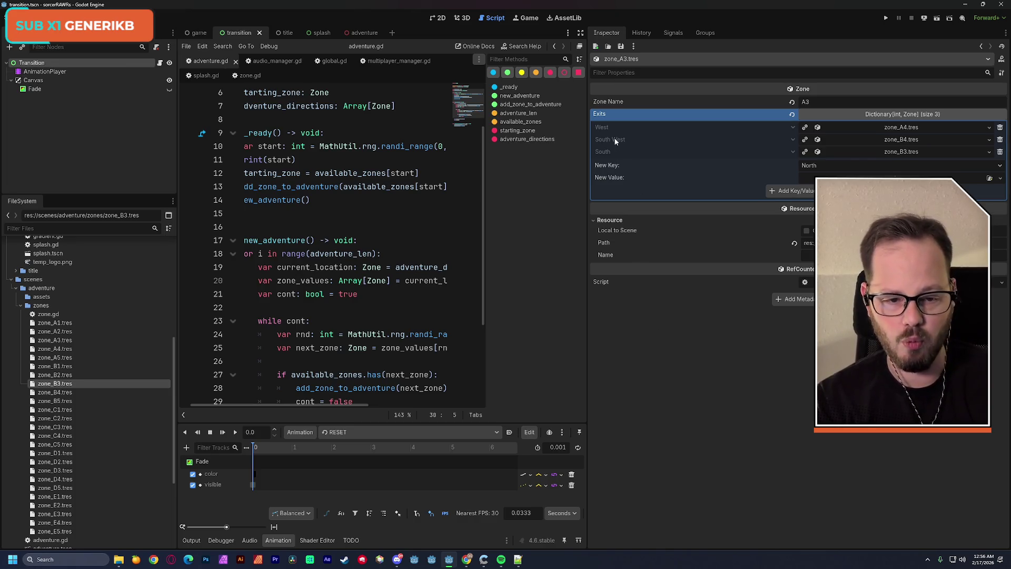
# Step: Remove A3's West and South West exits and add an East exit to zone_A4.tres
pyautogui.click(999, 128)
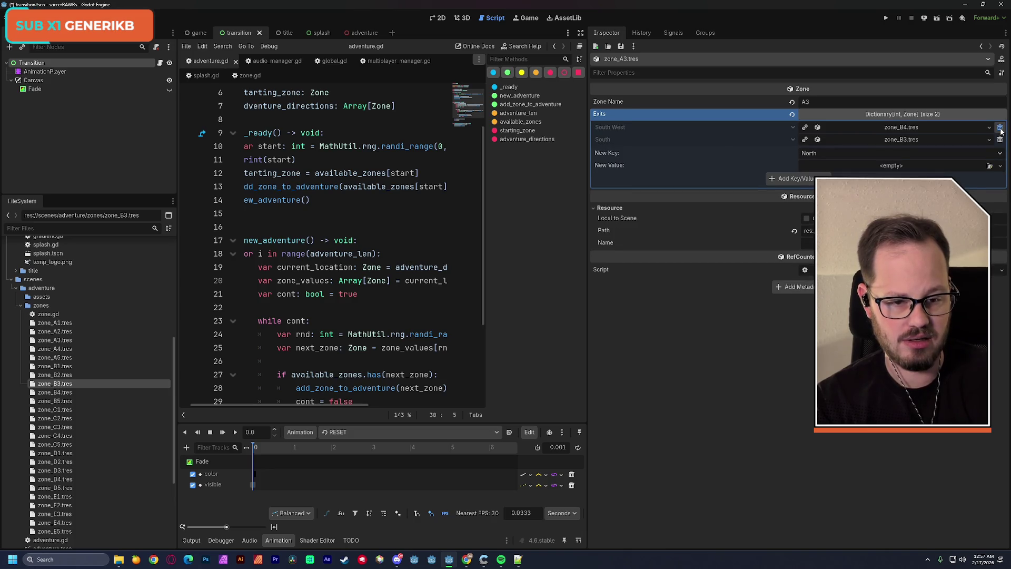
pyautogui.click(999, 128)
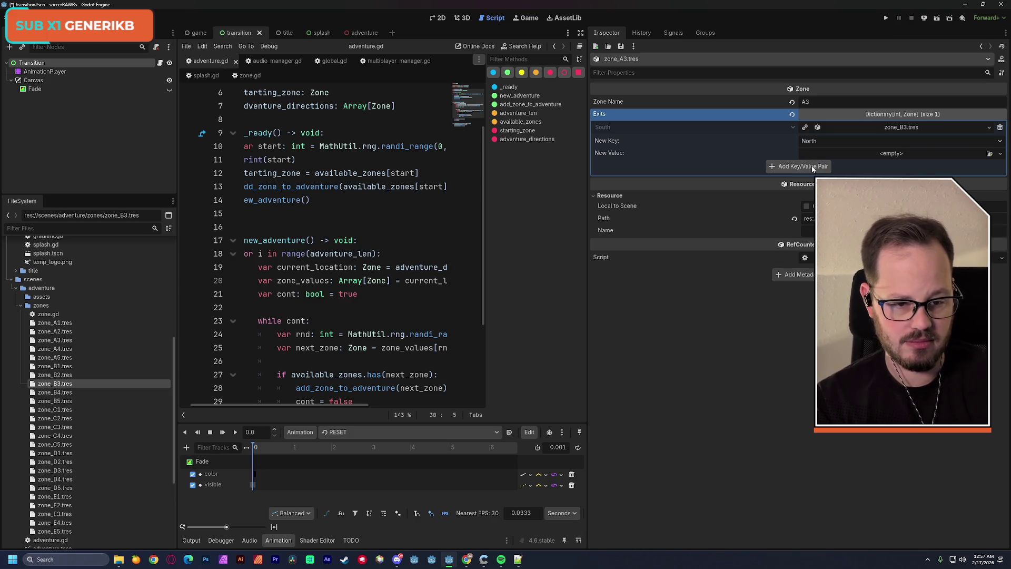
pyautogui.click(814, 147)
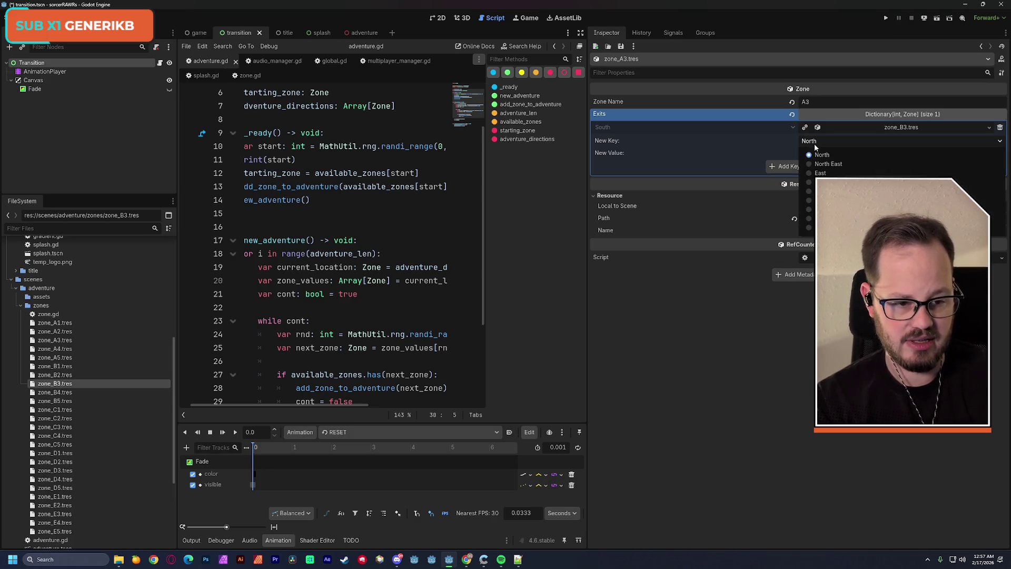
pyautogui.click(816, 171)
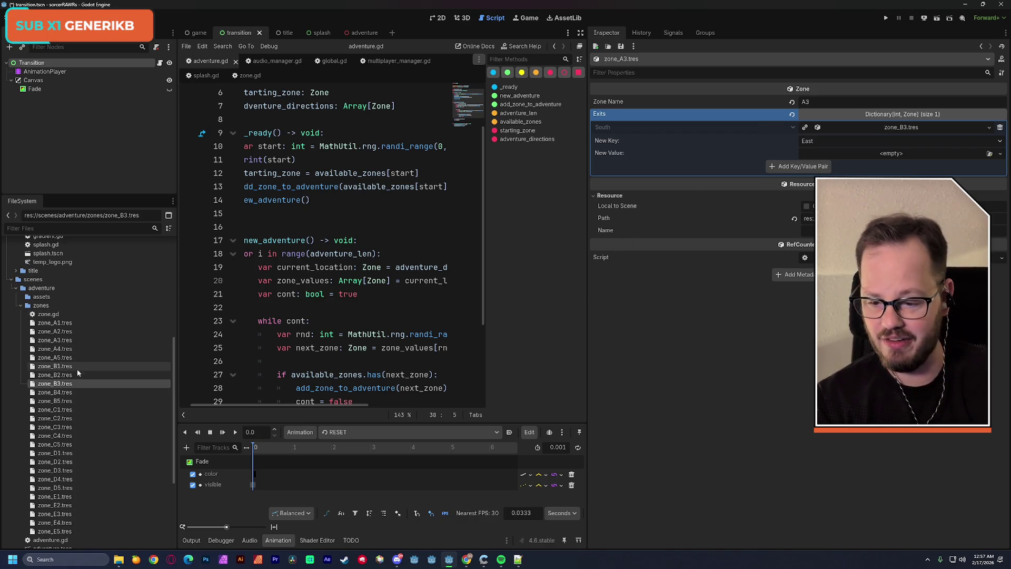
pyautogui.moveTo(55, 349)
pyautogui.mouseDown()
pyautogui.moveTo(867, 170)
pyautogui.moveTo(862, 158)
pyautogui.mouseUp()
pyautogui.click(818, 166)
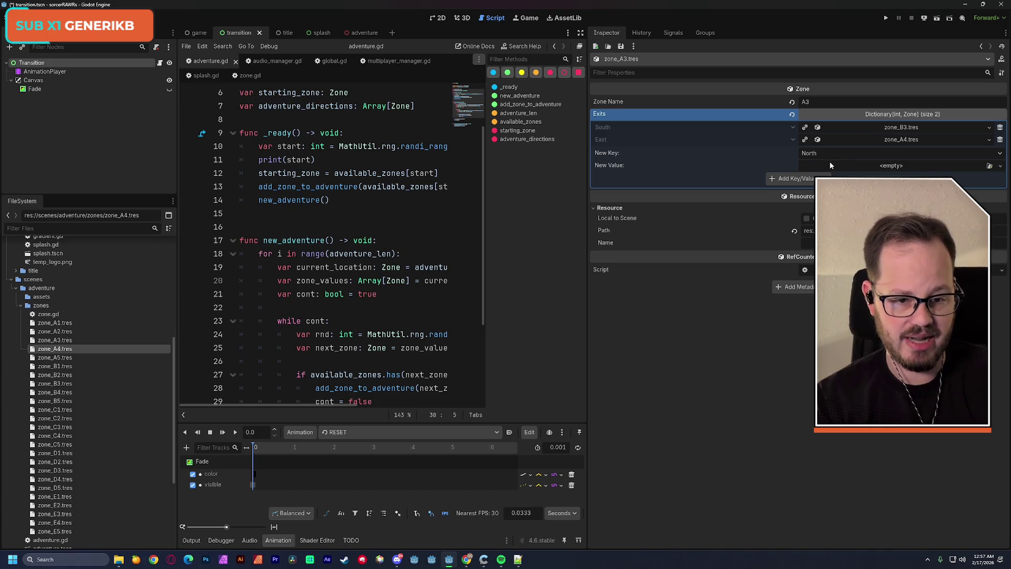
# Step: Add South East to zone_B4.tres and South West to zone_B2.tres exits, saving
pyautogui.click(848, 153)
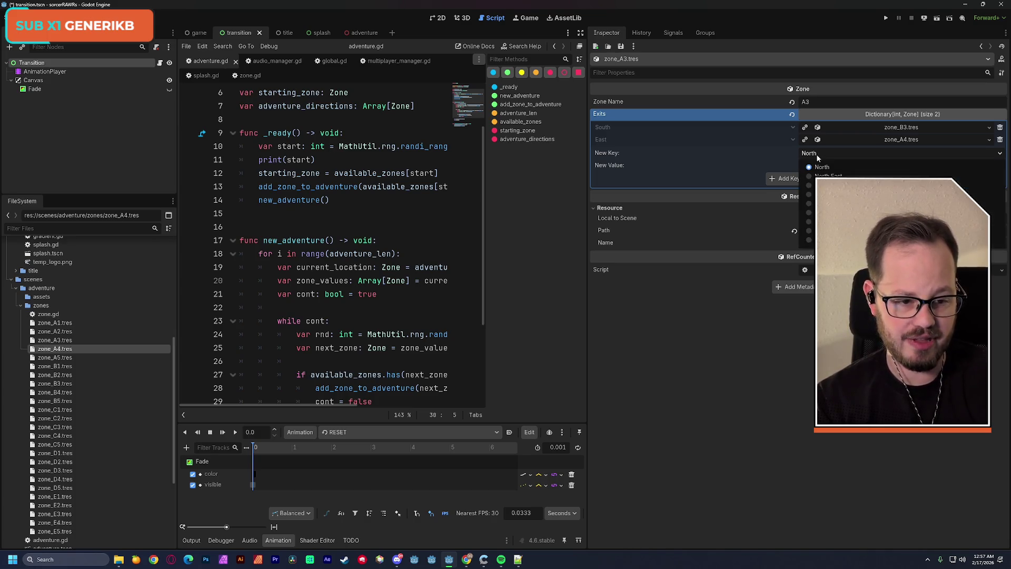
pyautogui.click(821, 195)
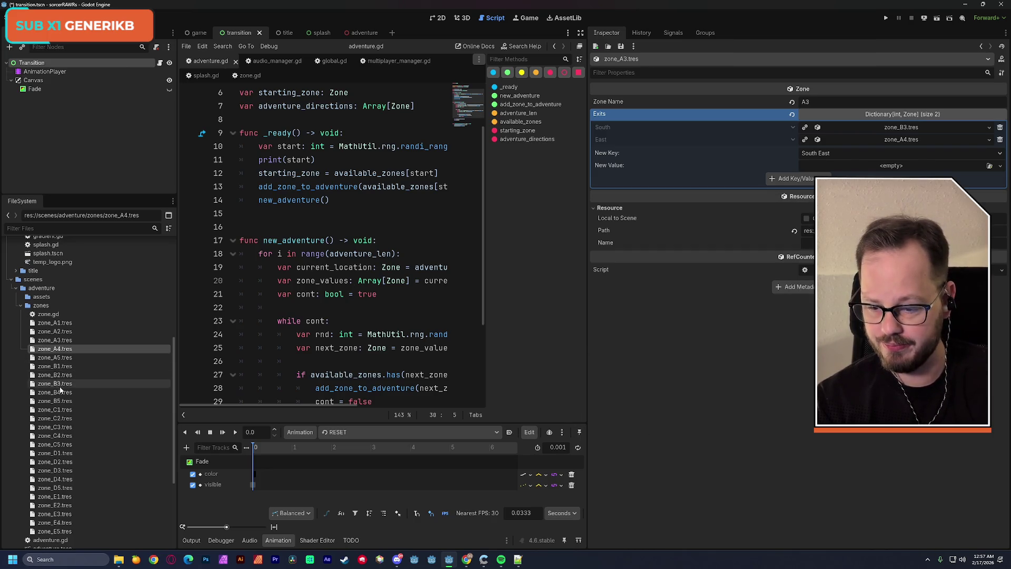
pyautogui.moveTo(54, 392)
pyautogui.mouseDown()
pyautogui.moveTo(316, 374)
pyautogui.moveTo(885, 222)
pyautogui.moveTo(874, 174)
pyautogui.moveTo(895, 165)
pyautogui.mouseUp()
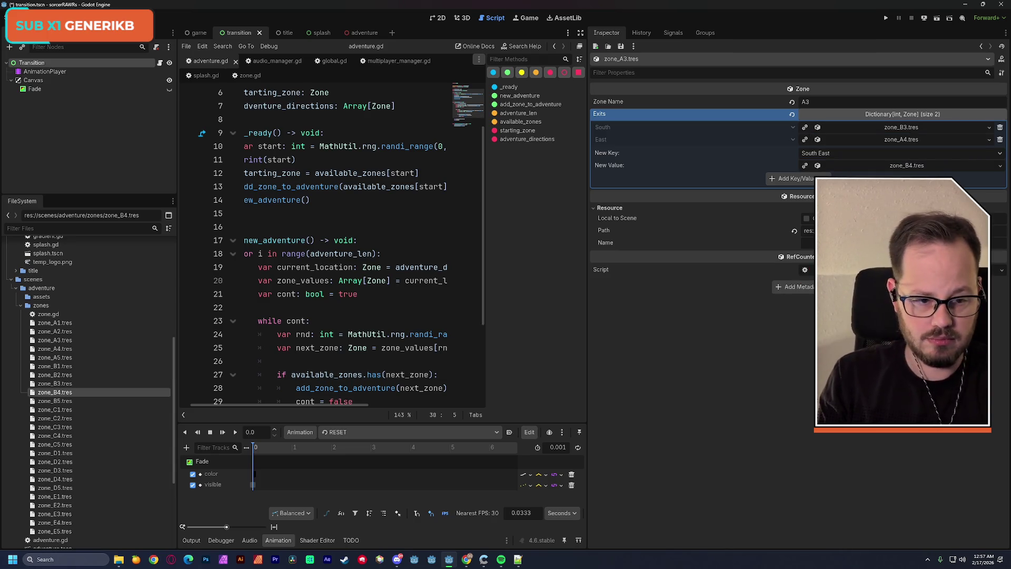
pyautogui.click(792, 179)
pyautogui.hotkey('ctrl', 's')
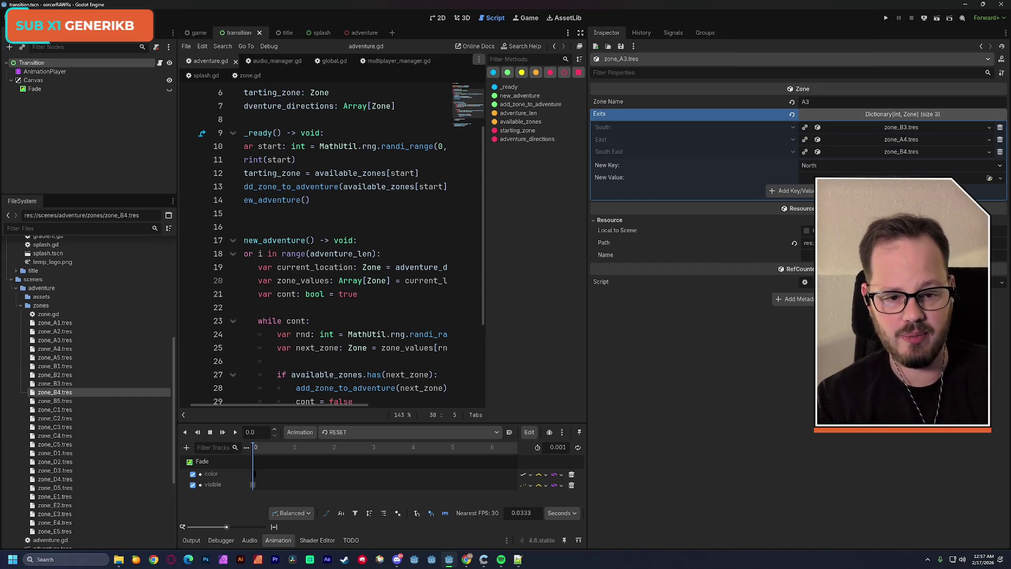
pyautogui.click(896, 165)
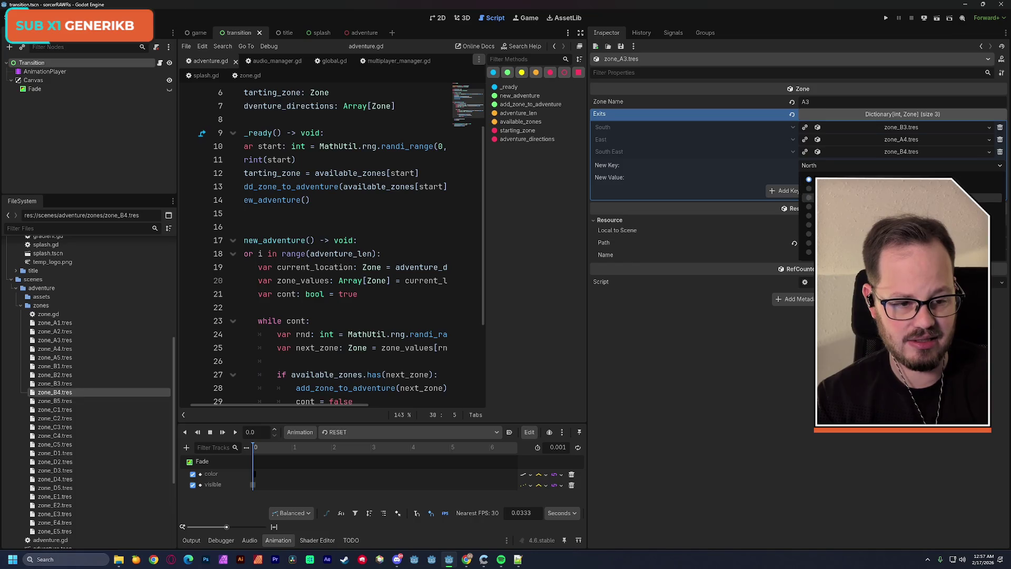
pyautogui.click(842, 225)
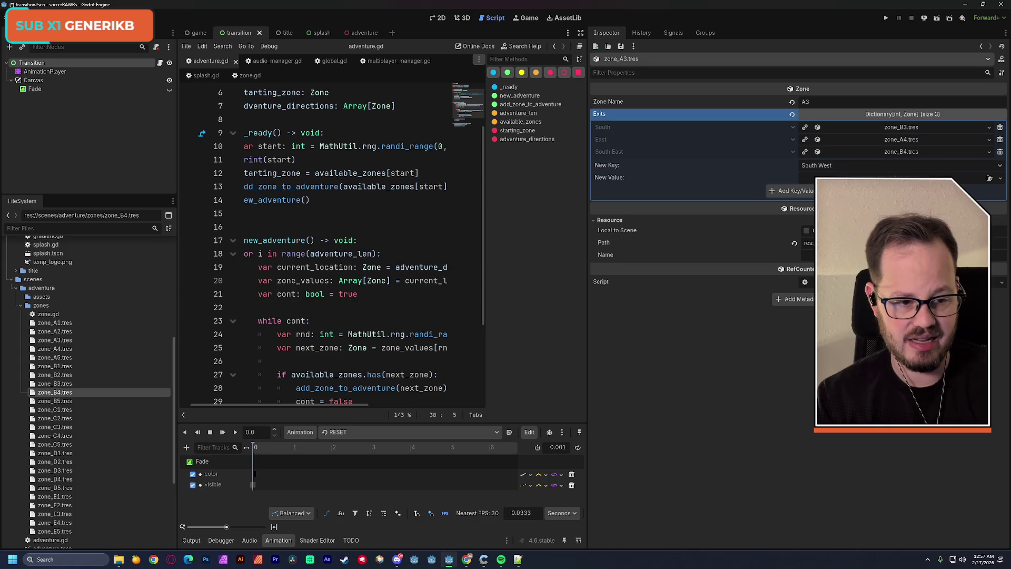
pyautogui.moveTo(62, 375)
pyautogui.mouseDown()
pyautogui.moveTo(263, 375)
pyautogui.moveTo(890, 178)
pyautogui.mouseUp()
pyautogui.click(790, 190)
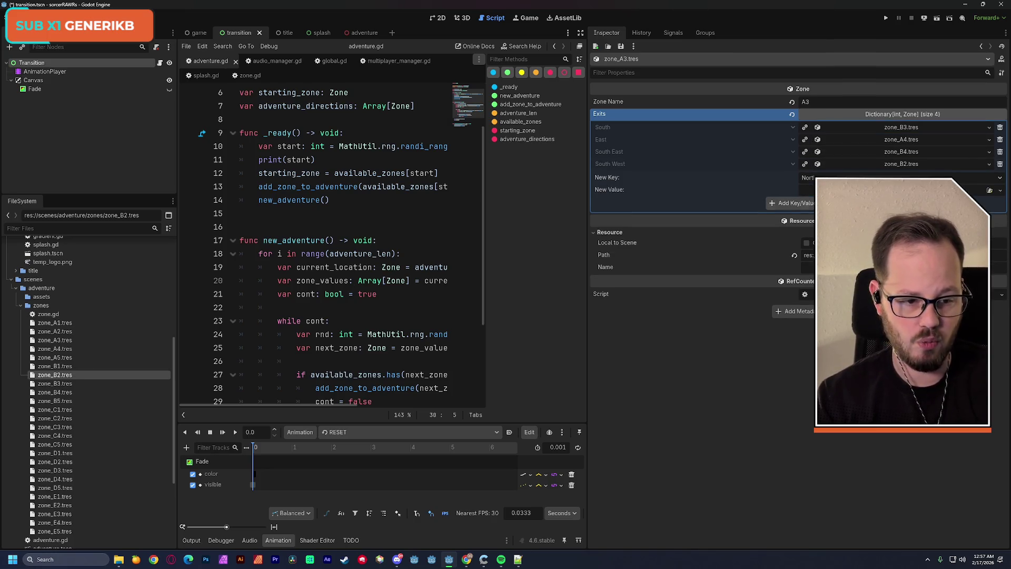
# Step: Add a West exit, save, and drag zone_A2.tres in as a destination
pyautogui.click(895, 177)
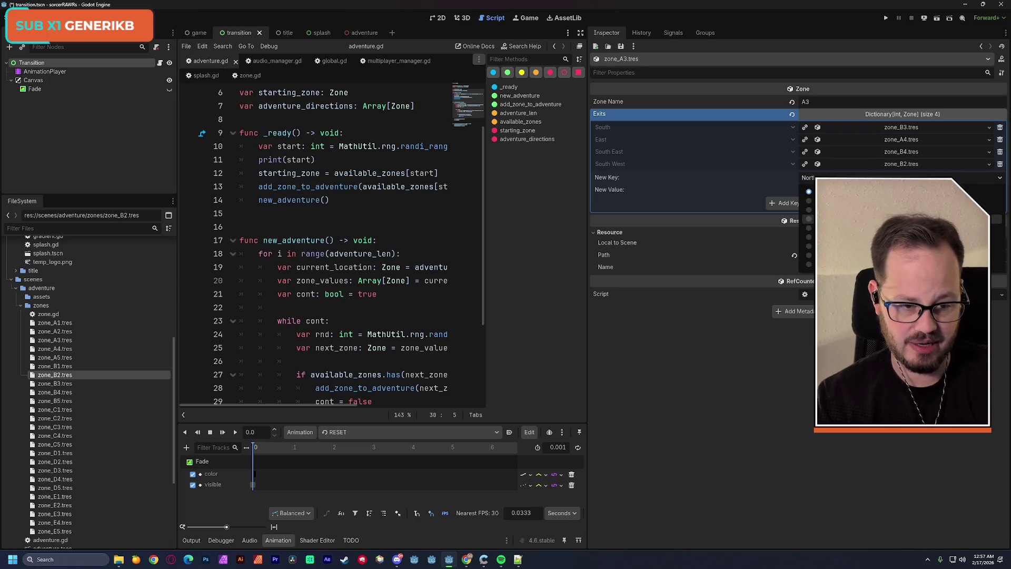
pyautogui.click(821, 246)
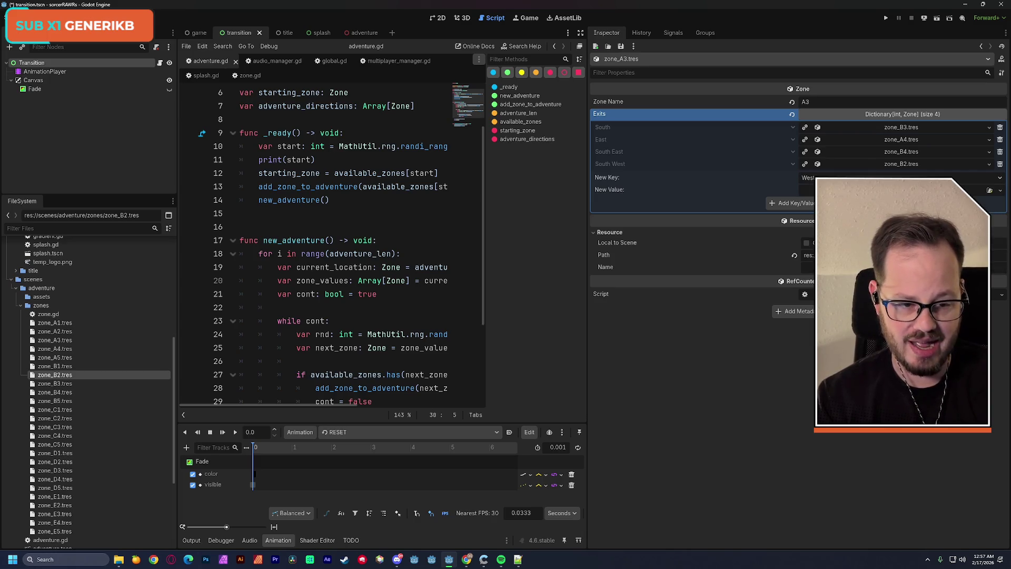
pyautogui.click(821, 203)
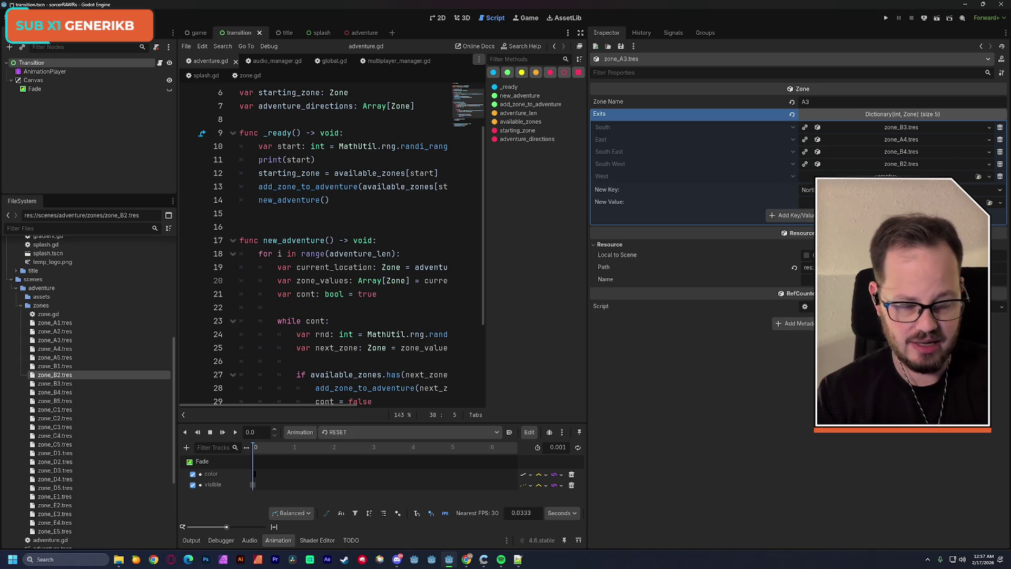
pyautogui.hotkey('ctrl', 's')
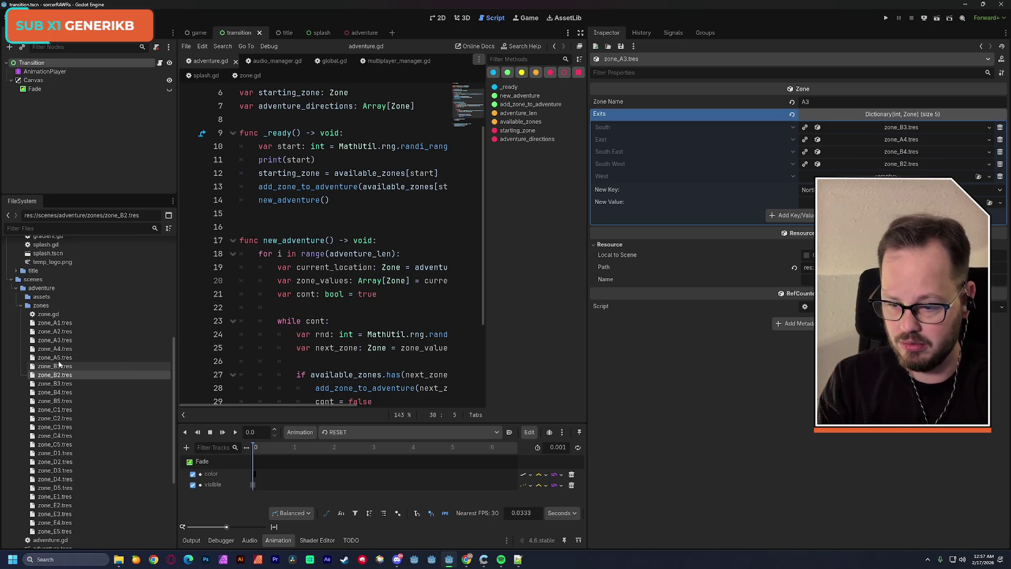
pyautogui.moveTo(55, 331)
pyautogui.mouseDown()
pyautogui.moveTo(739, 313)
pyautogui.moveTo(890, 202)
pyautogui.mouseUp()
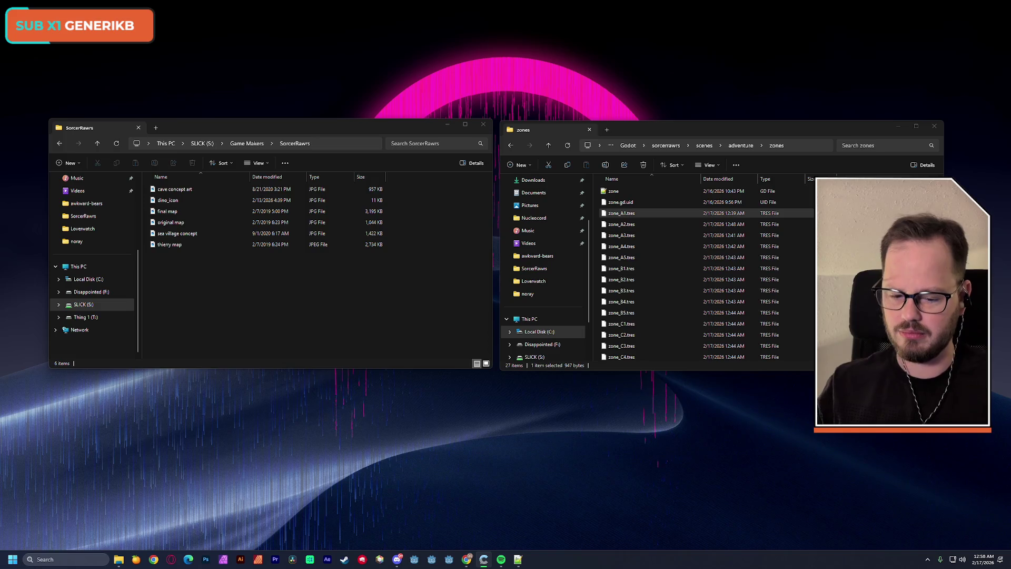
# Step: Locate Godot 4.6 via Start search and run Godot_v4.6-stable_win64_console past SmartScreen
pyautogui.press('super')
pyautogui.write('godo')
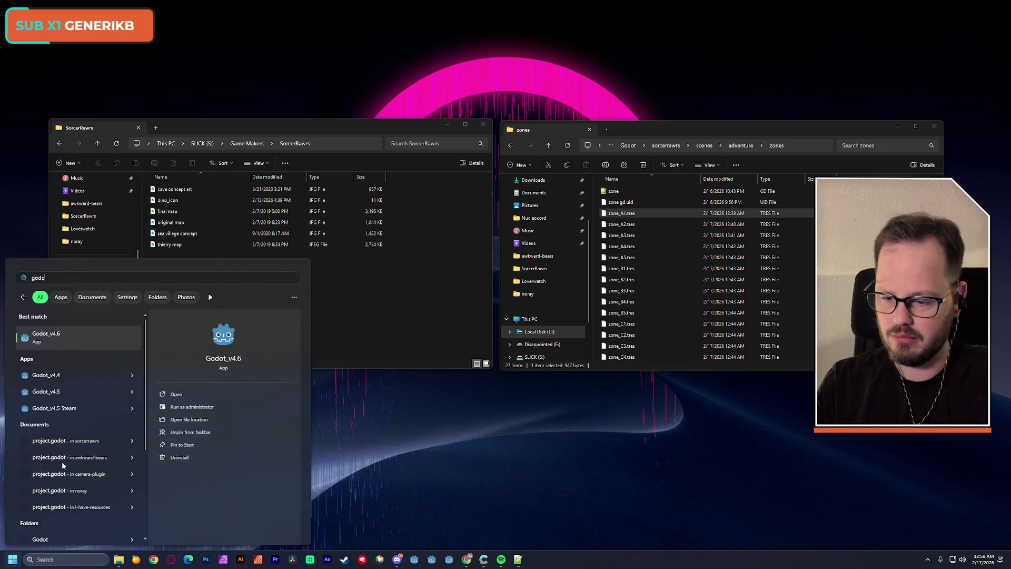
pyautogui.click(185, 419)
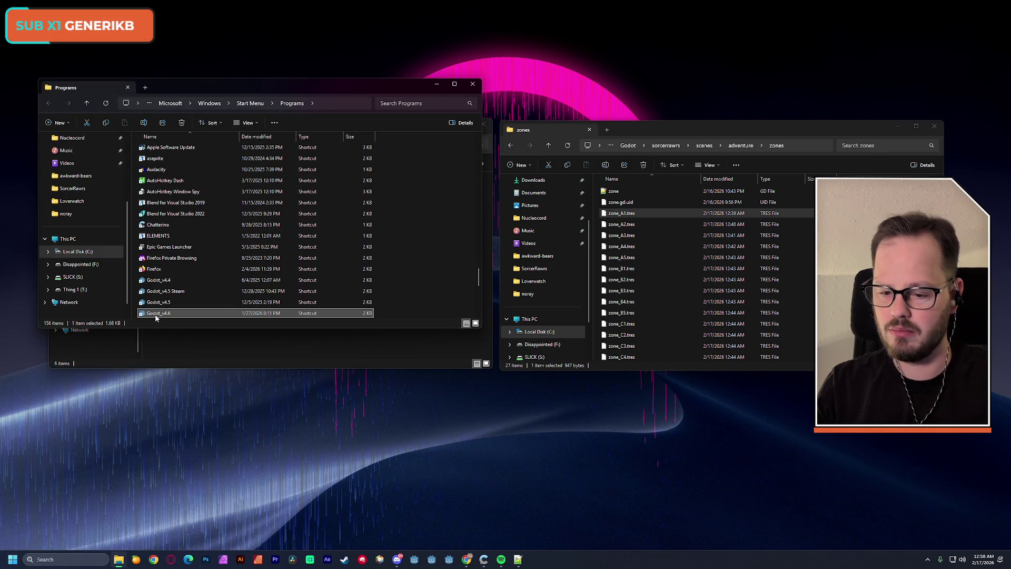
pyautogui.rightClick(156, 316)
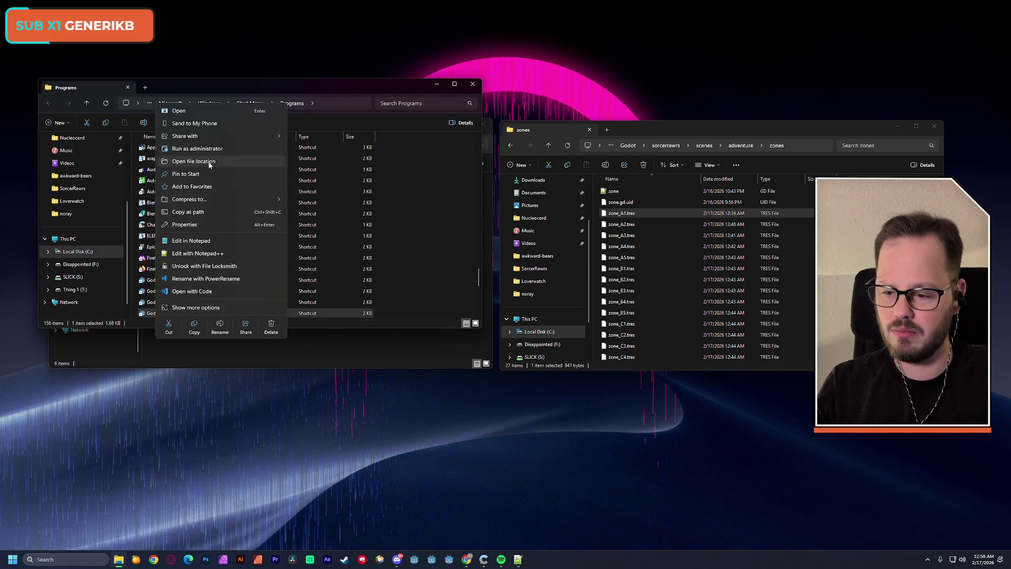
pyautogui.click(209, 162)
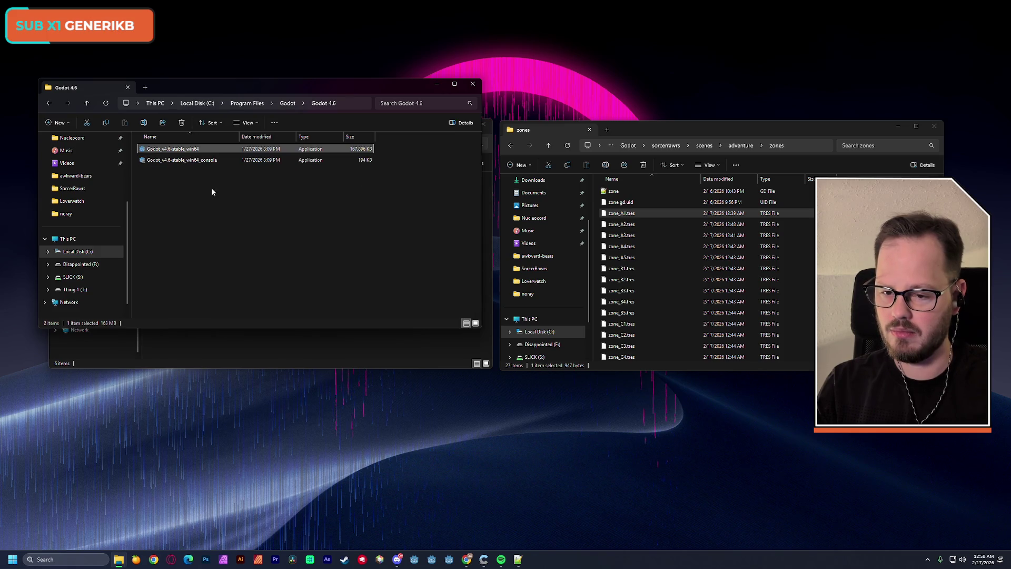
pyautogui.doubleClick(181, 160)
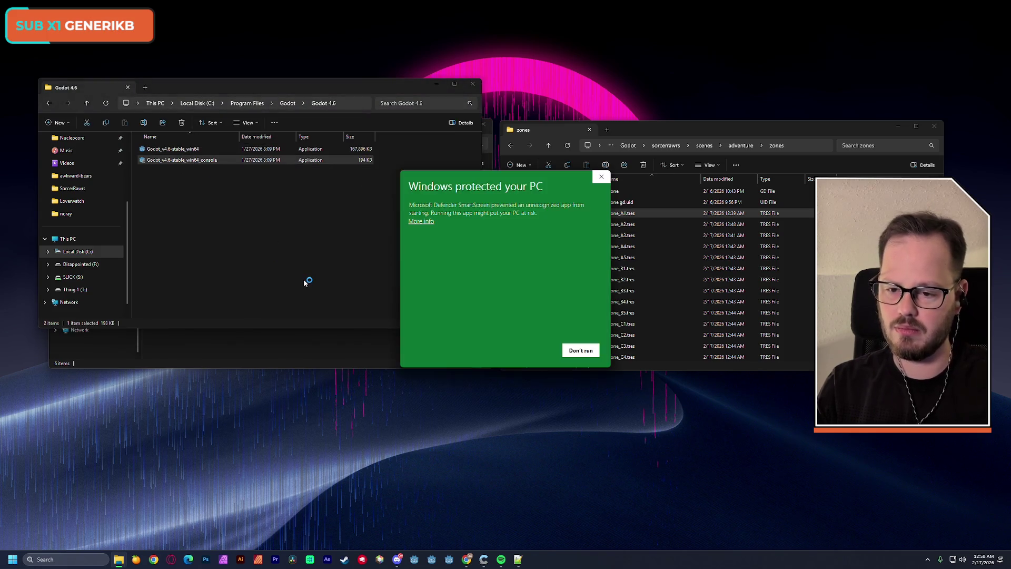
pyautogui.click(427, 222)
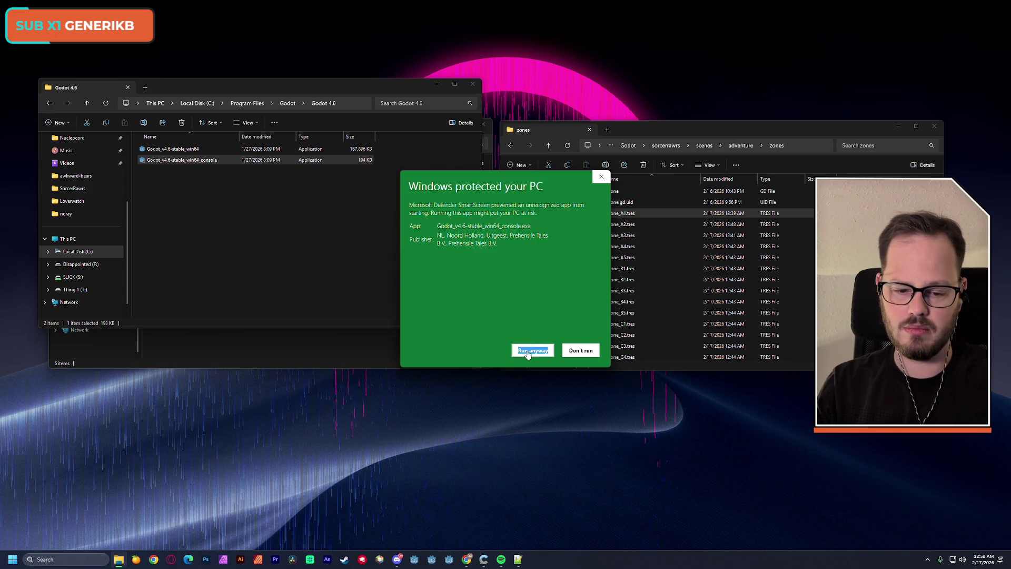
pyautogui.click(532, 350)
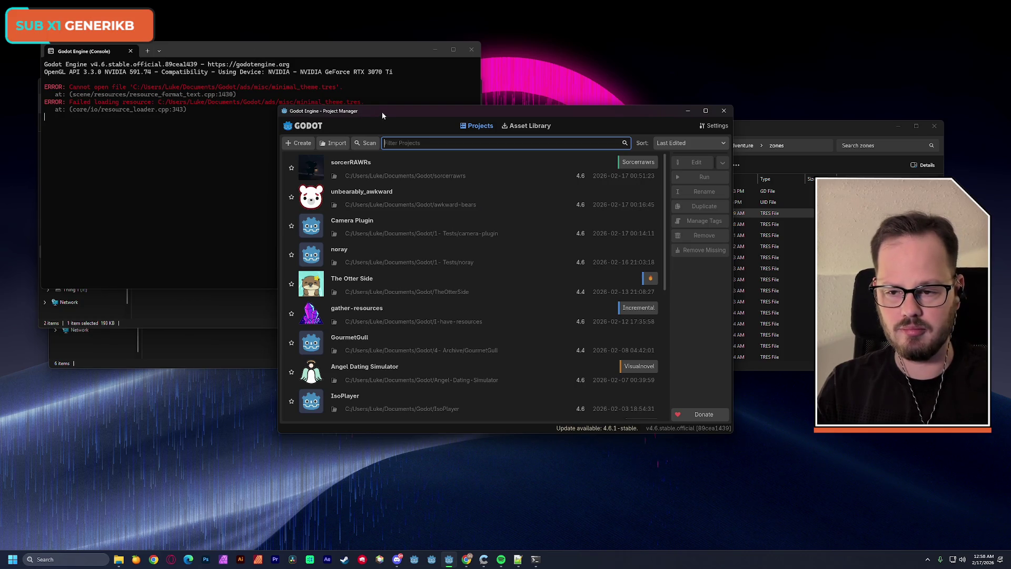
# Step: Open sorcerRAWRs in the editor, moving the console window out of the way
pyautogui.doubleClick(436, 163)
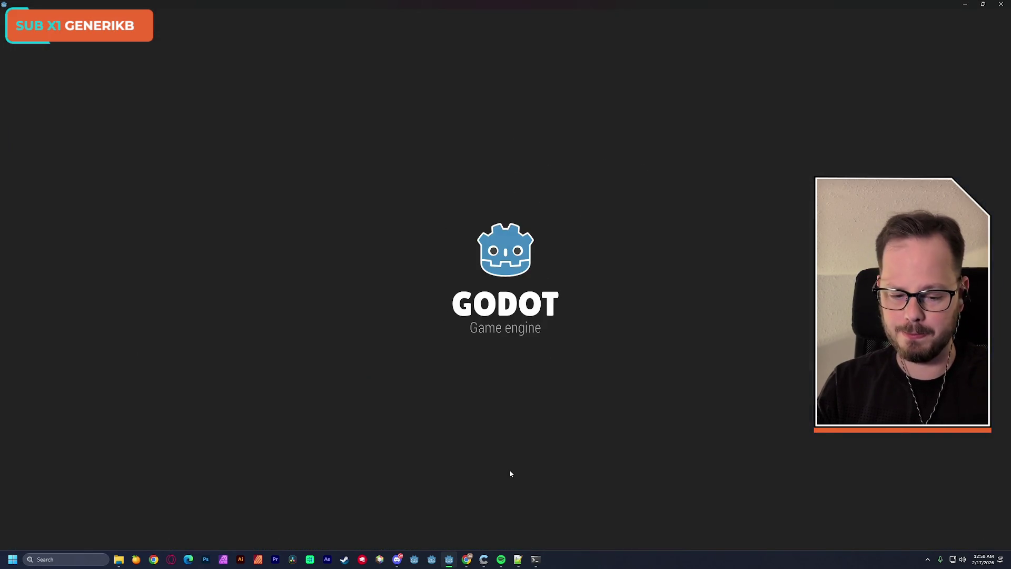
pyautogui.moveTo(540, 562)
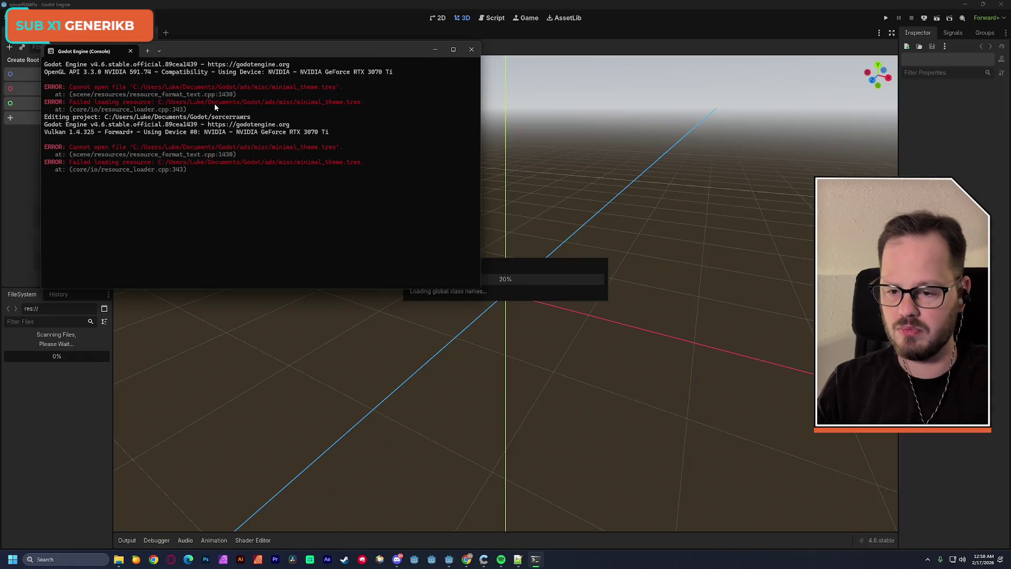
pyautogui.moveTo(190, 47); pyautogui.dragTo(292, 62)
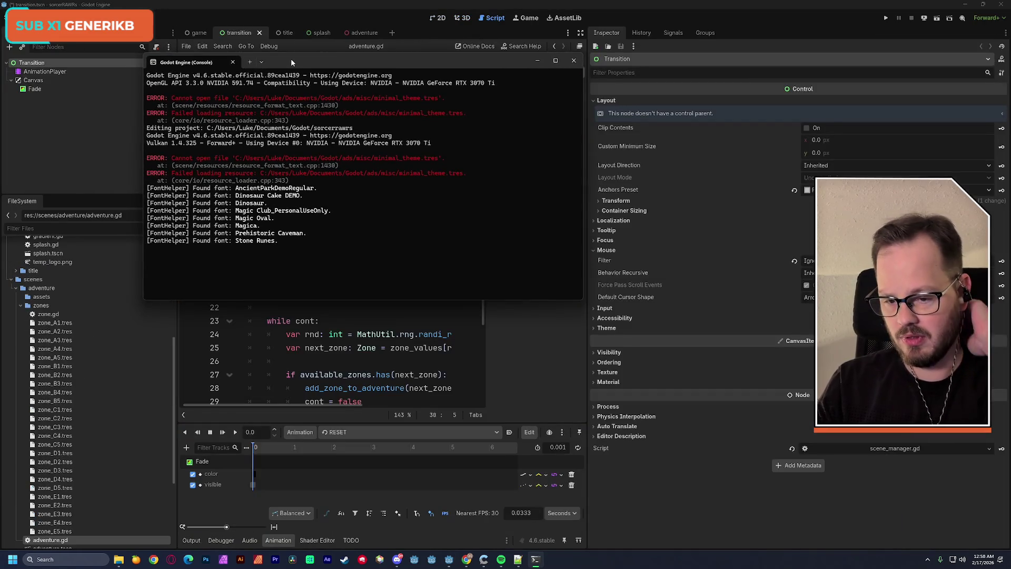
pyautogui.moveTo(291, 62); pyautogui.dragTo(255, 72)
pyautogui.click(320, 162)
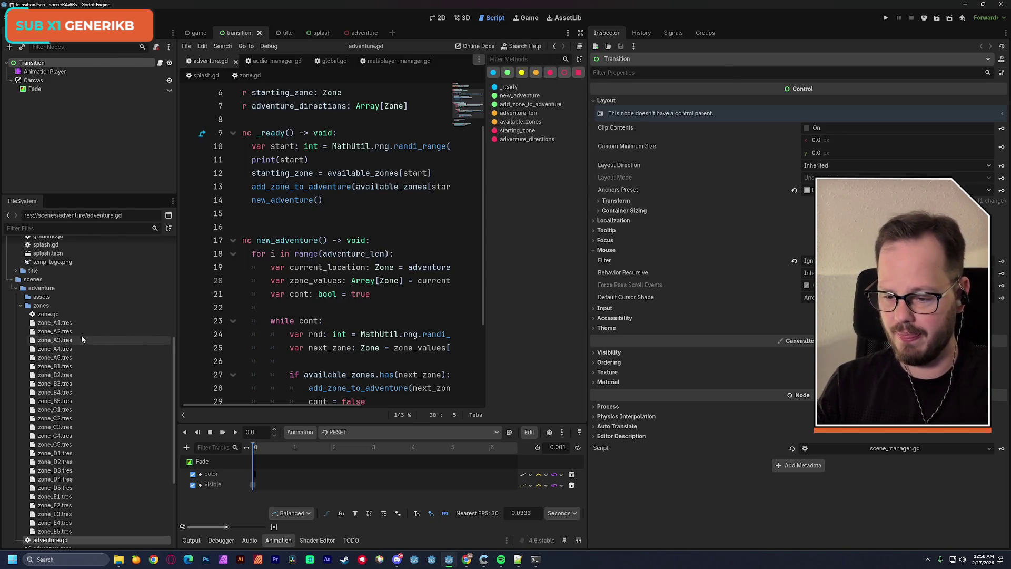
# Step: Select zone_A3.tres, save, and enlarge the animation panel before switching to Notepad++
pyautogui.click(69, 340)
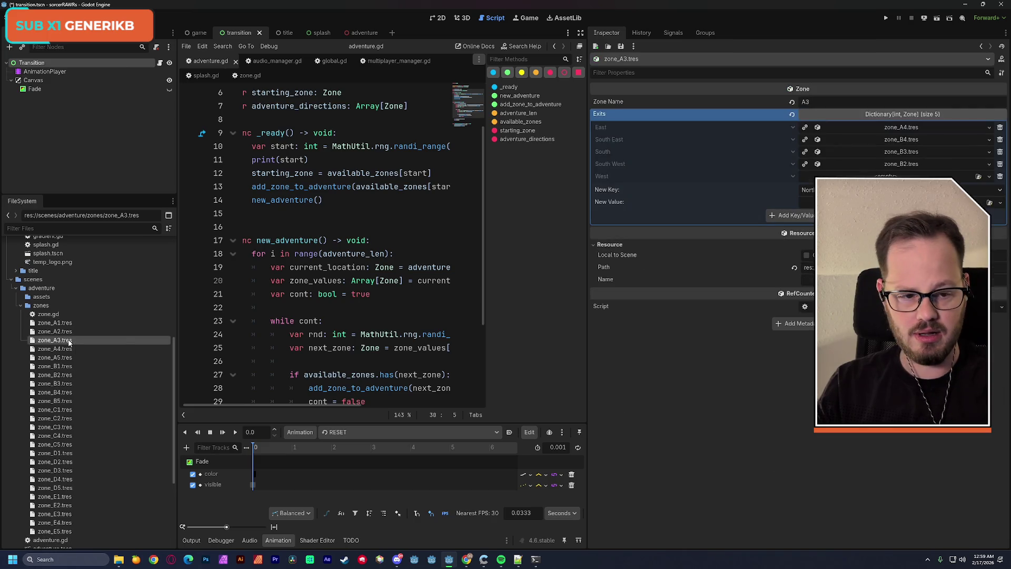
pyautogui.hotkey('ctrl', 's')
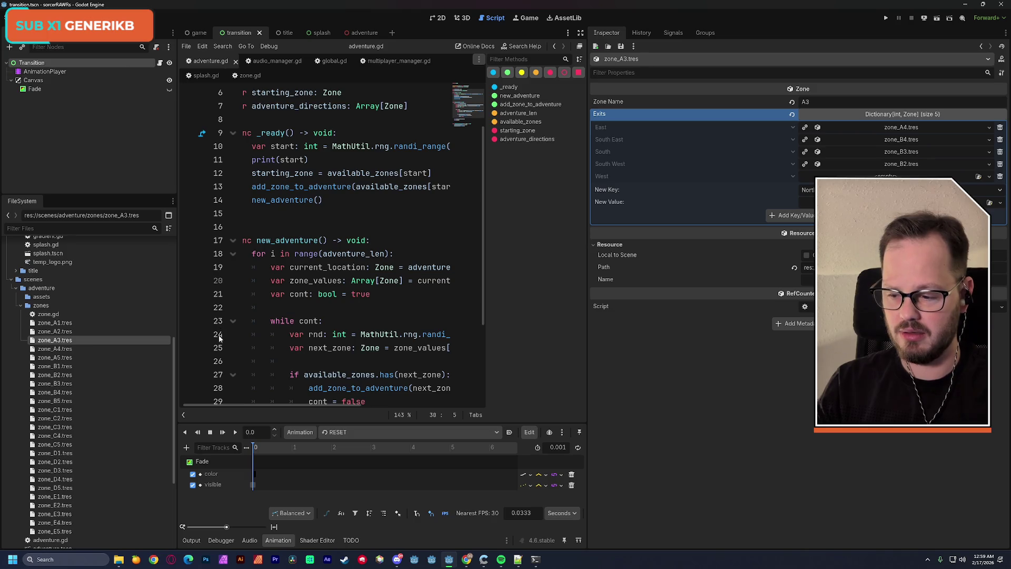
pyautogui.moveTo(375, 424); pyautogui.dragTo(375, 374)
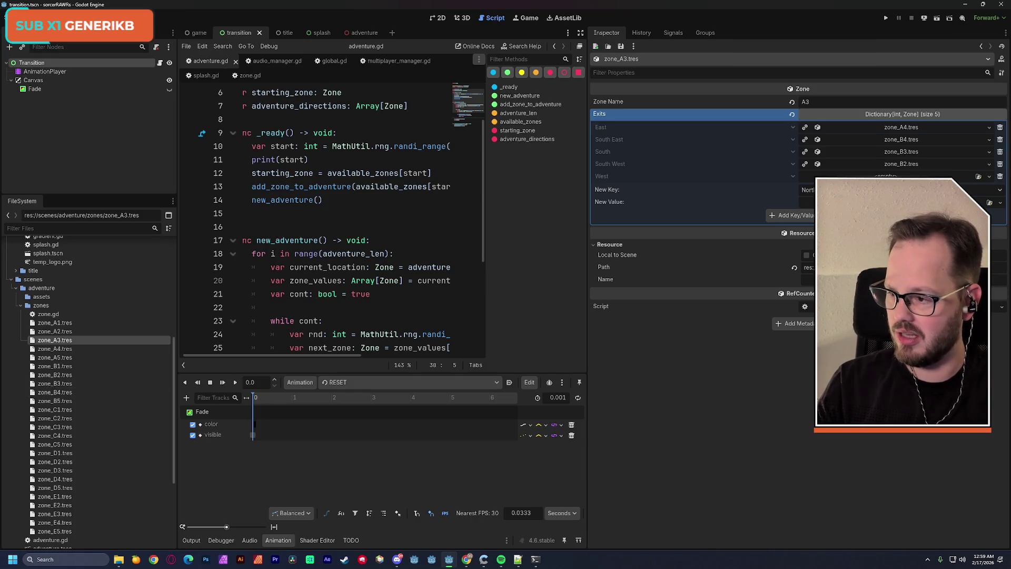
pyautogui.hotkey('alt', 'Tab')
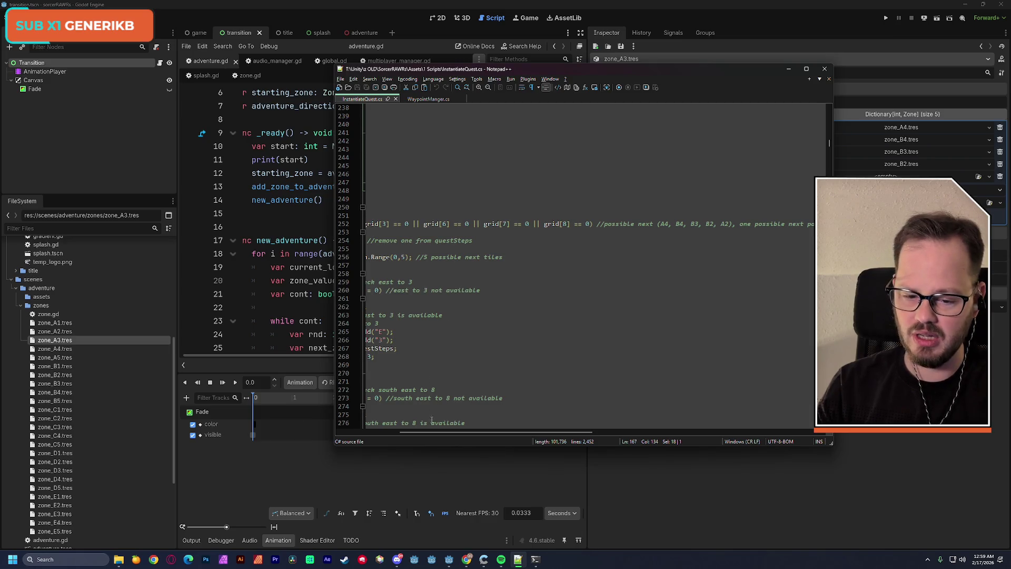
# Step: Widen and reposition Notepad++, then mark the A3 region of InstantiateQuest.cs
pyautogui.moveTo(427, 432); pyautogui.dragTo(369, 431)
pyautogui.scroll(2, 829, 148)
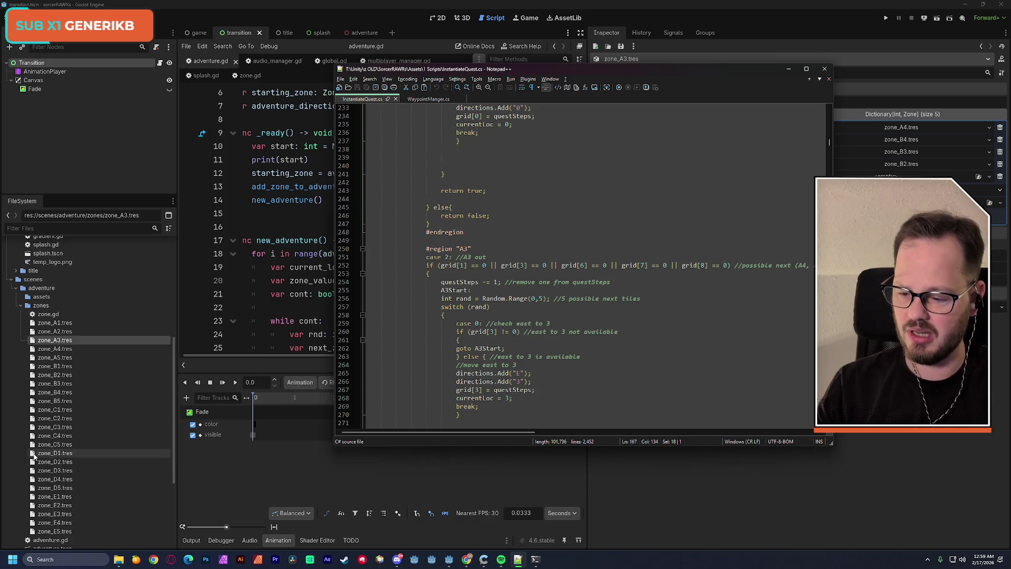
pyautogui.scroll(-2, 518, 358)
pyautogui.scroll(-1, 652, 311)
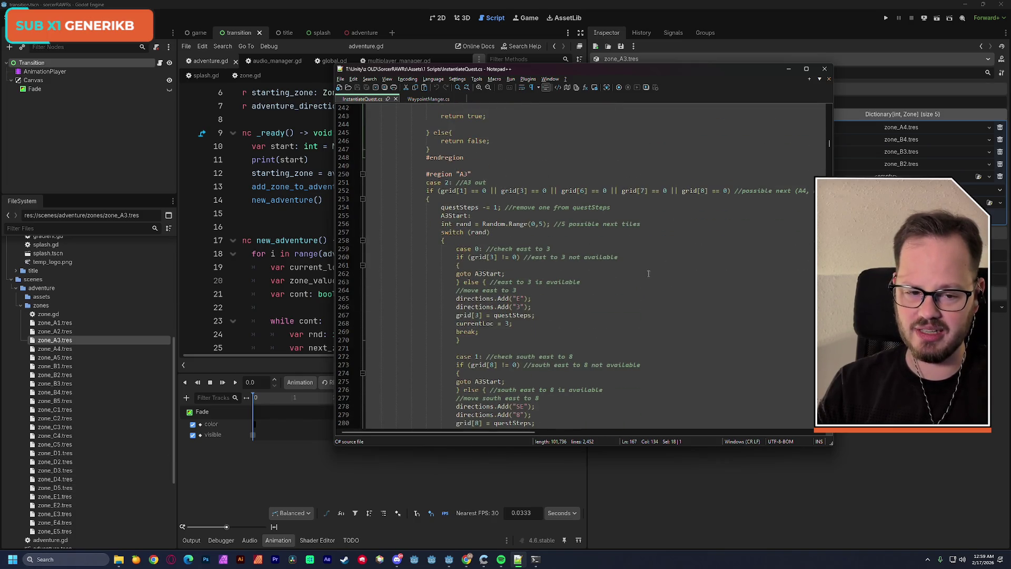
pyautogui.moveTo(833, 142); pyautogui.dragTo(982, 142)
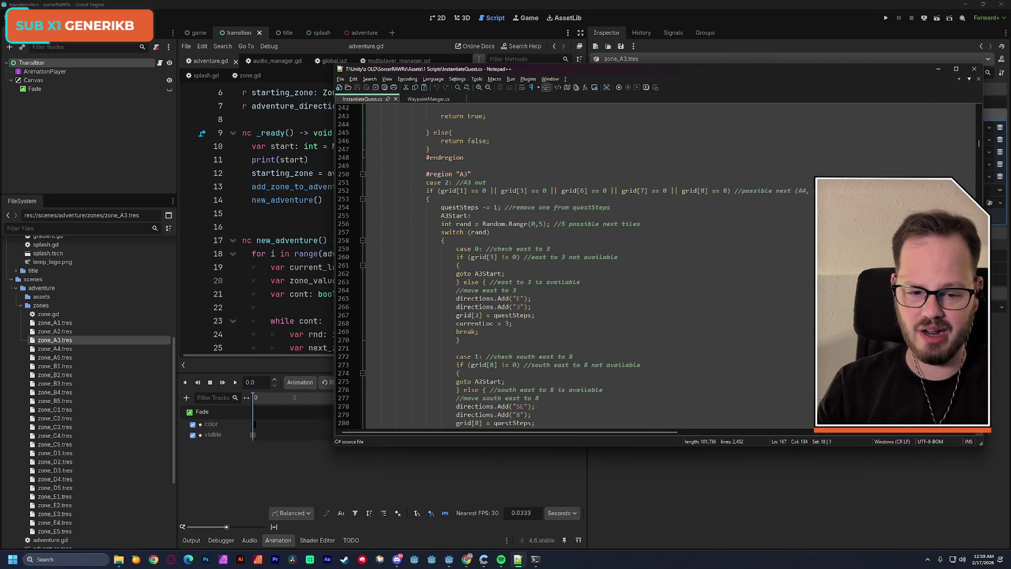
pyautogui.moveTo(703, 79); pyautogui.dragTo(596, 90)
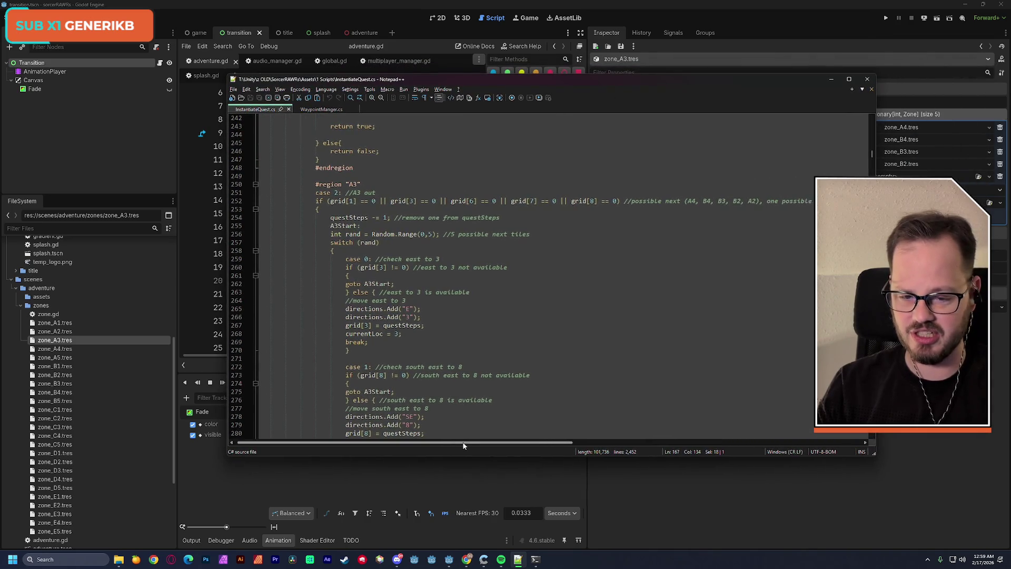
pyautogui.moveTo(317, 184); pyautogui.dragTo(551, 402)
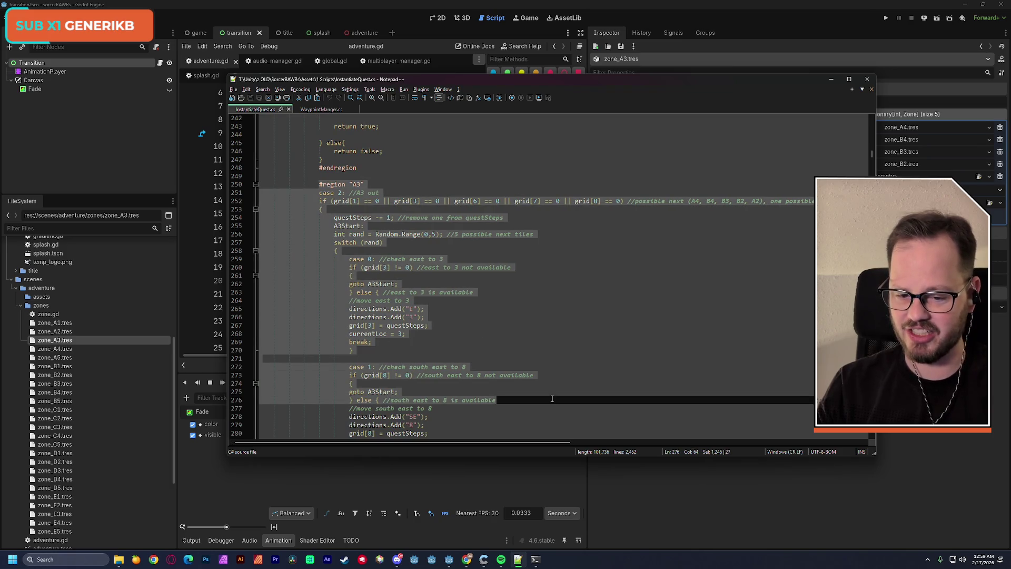
pyautogui.click(524, 293)
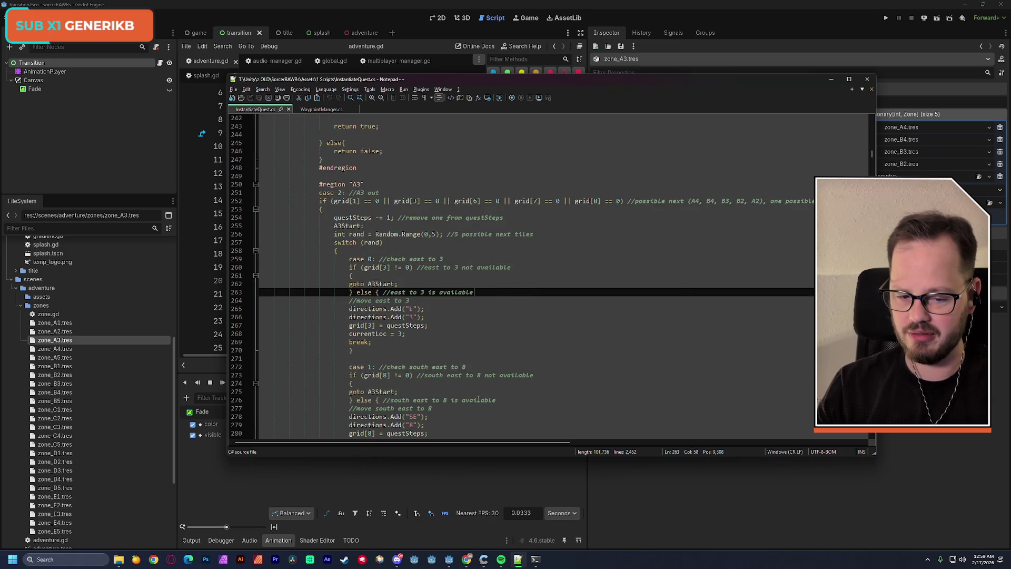
# Step: Compare with Godot and inspect the goto A3Start statement on line 275
pyautogui.hotkey('alt', 'Tab')
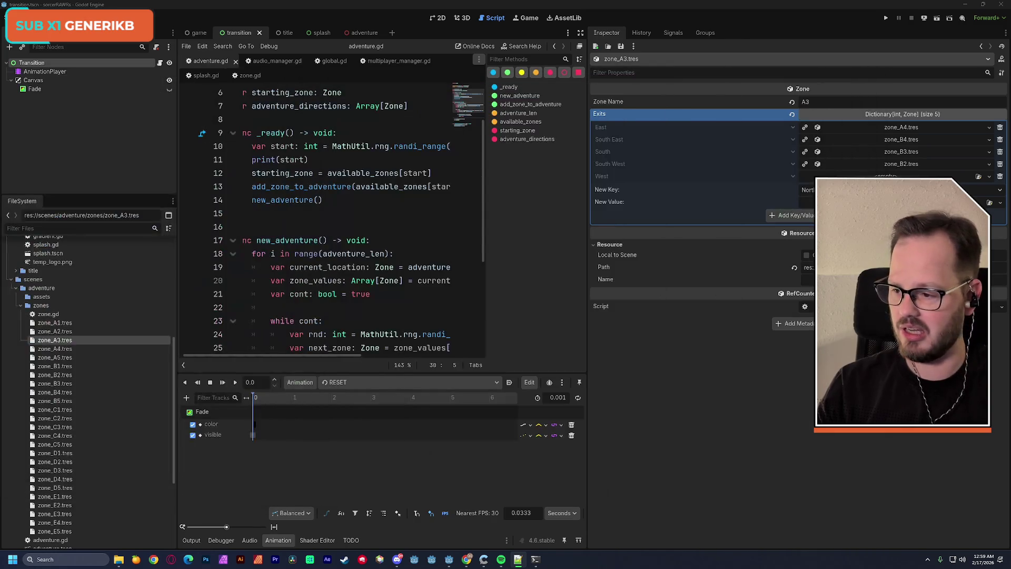
pyautogui.hotkey('alt', 'Tab')
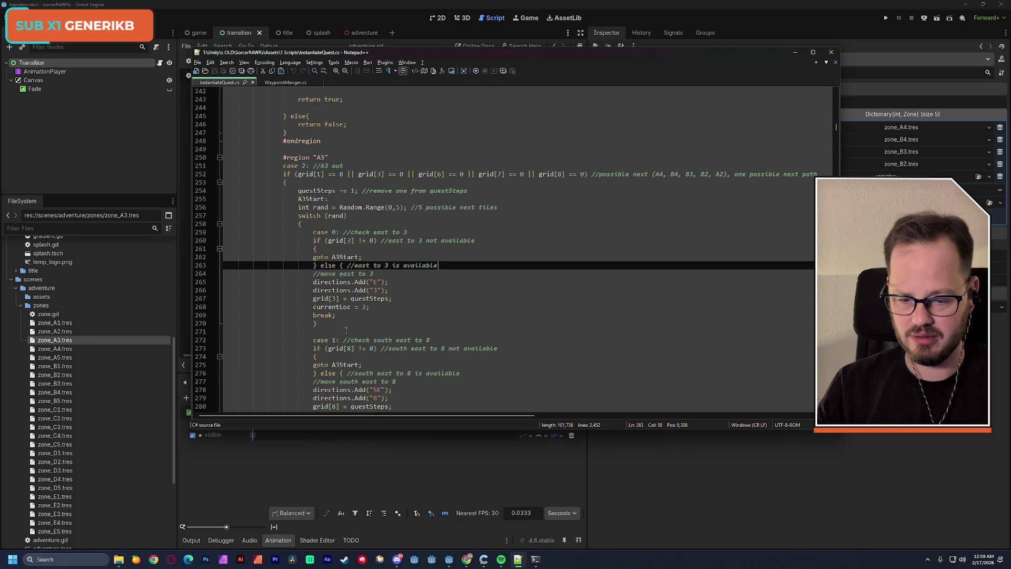
pyautogui.doubleClick(324, 364)
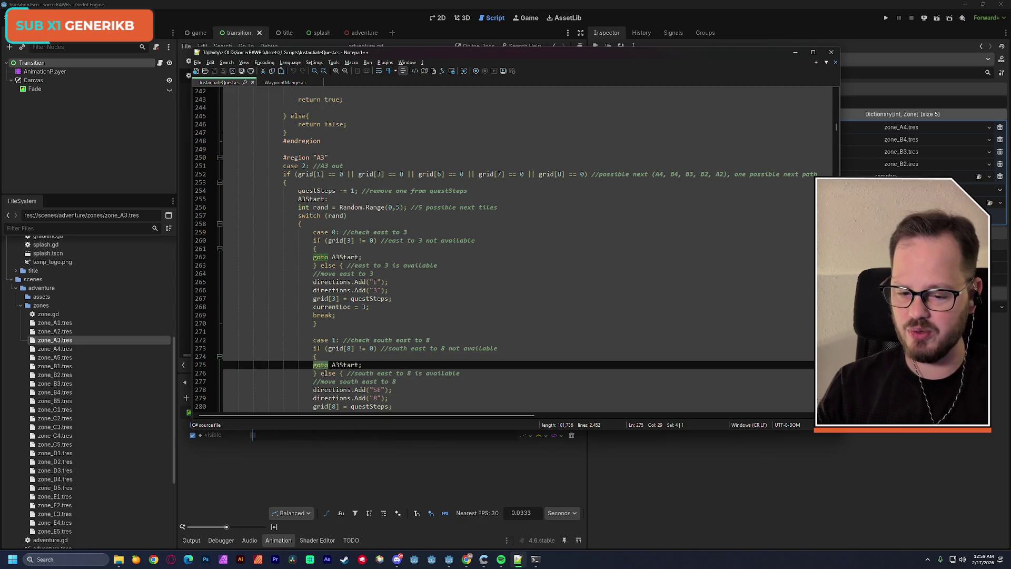
pyautogui.scroll(-4, 325, 368)
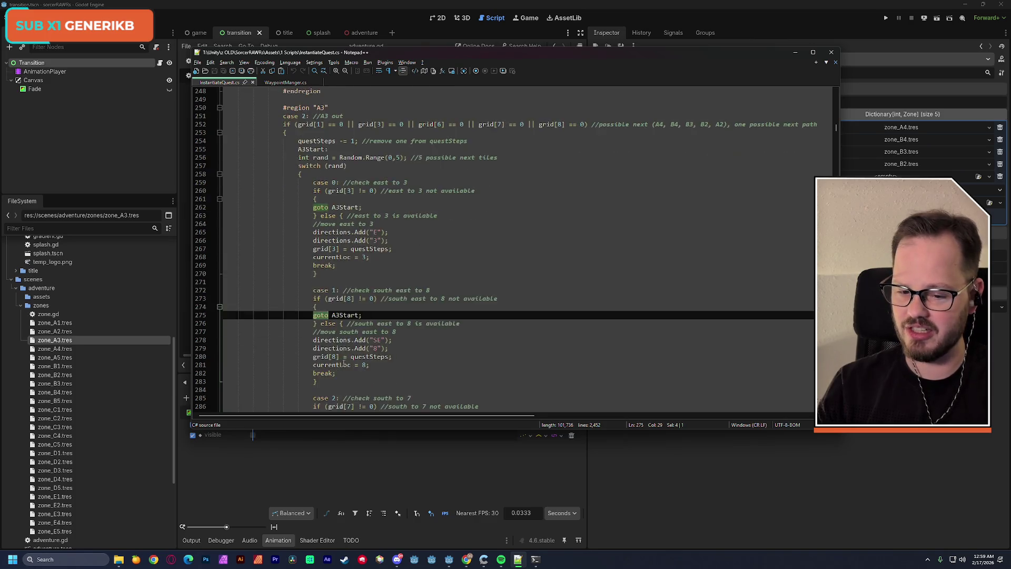
pyautogui.keyDown('ctrl'); pyautogui.scroll(3, 324, 367); pyautogui.keyUp('ctrl')
pyautogui.scroll(-3, 355, 308)
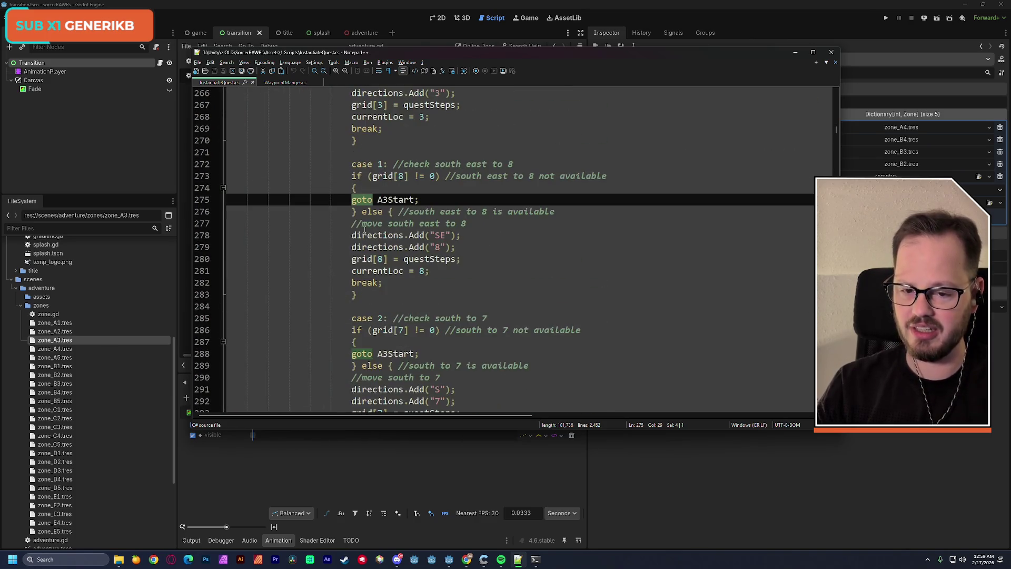
pyautogui.click(353, 200)
pyautogui.moveTo(353, 200); pyautogui.dragTo(428, 202)
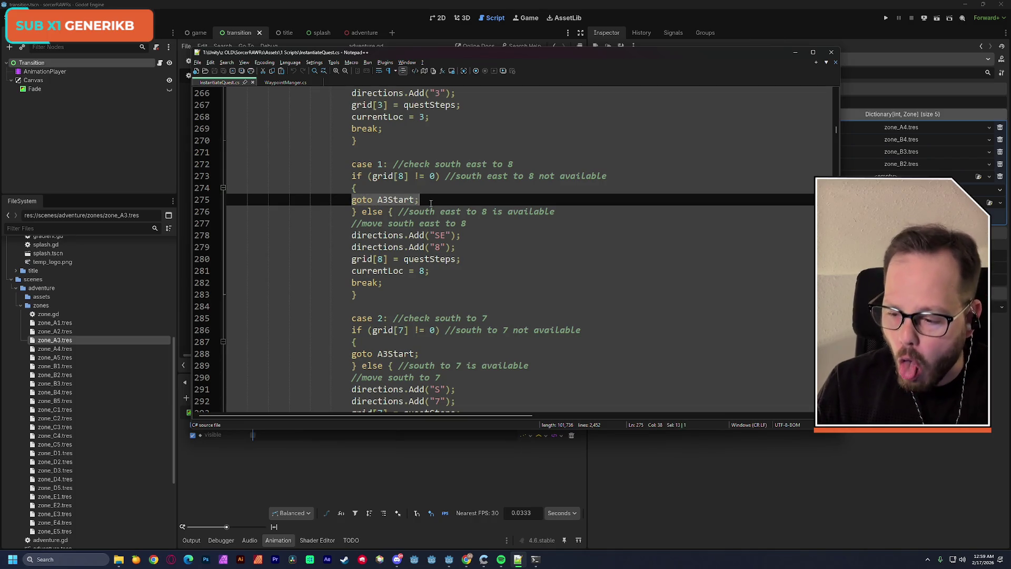
pyautogui.hotkey('alt', 'Tab')
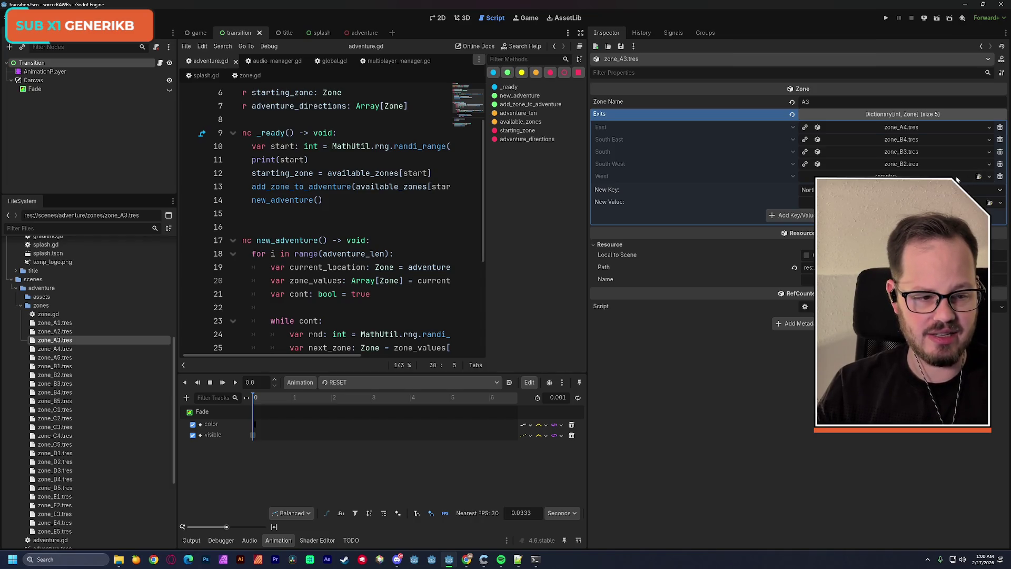
# Step: Filter the exit's zone picker for 'a2', then bring up the Godot console
pyautogui.click(978, 176)
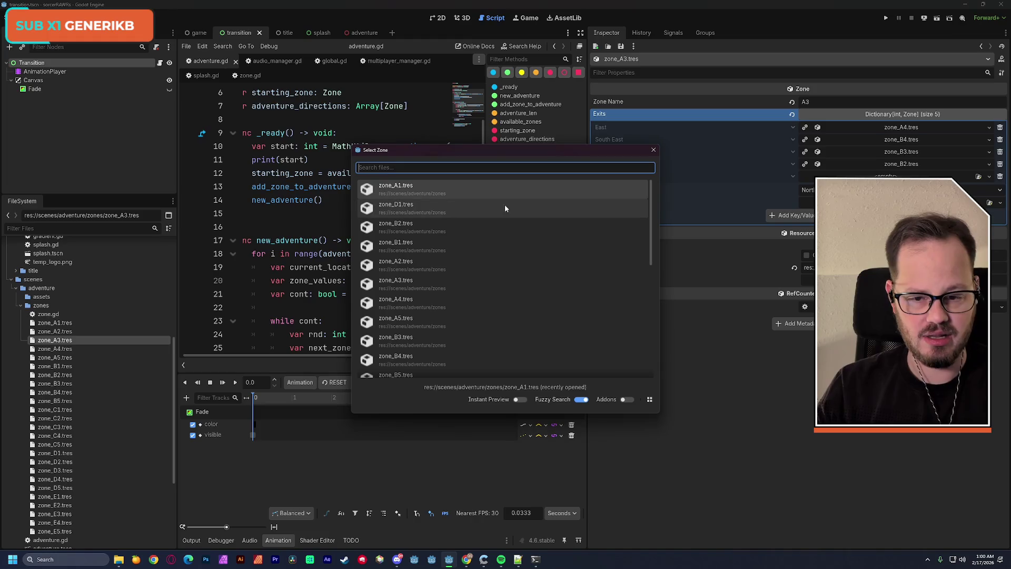
pyautogui.write('a2')
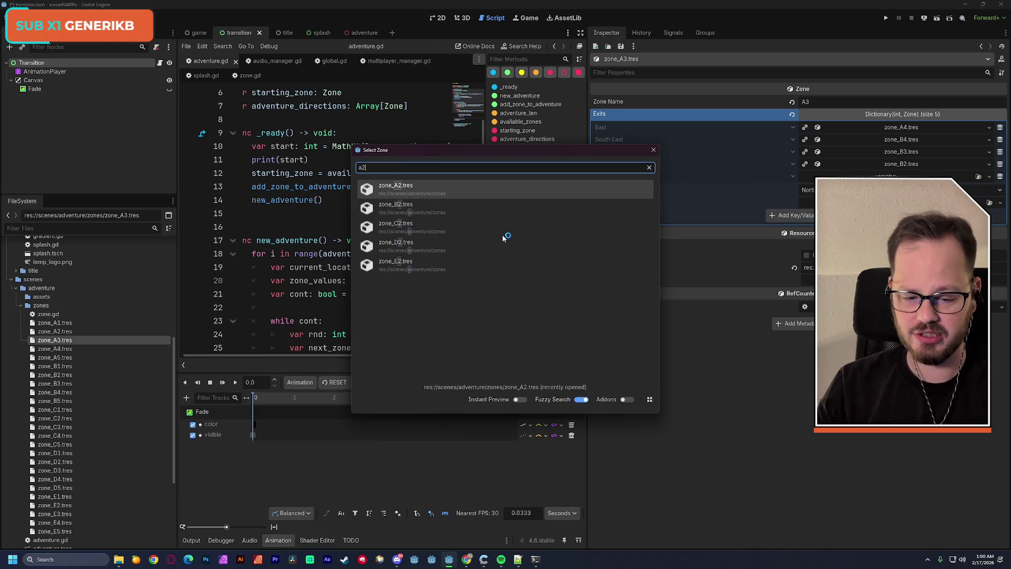
pyautogui.click(535, 560)
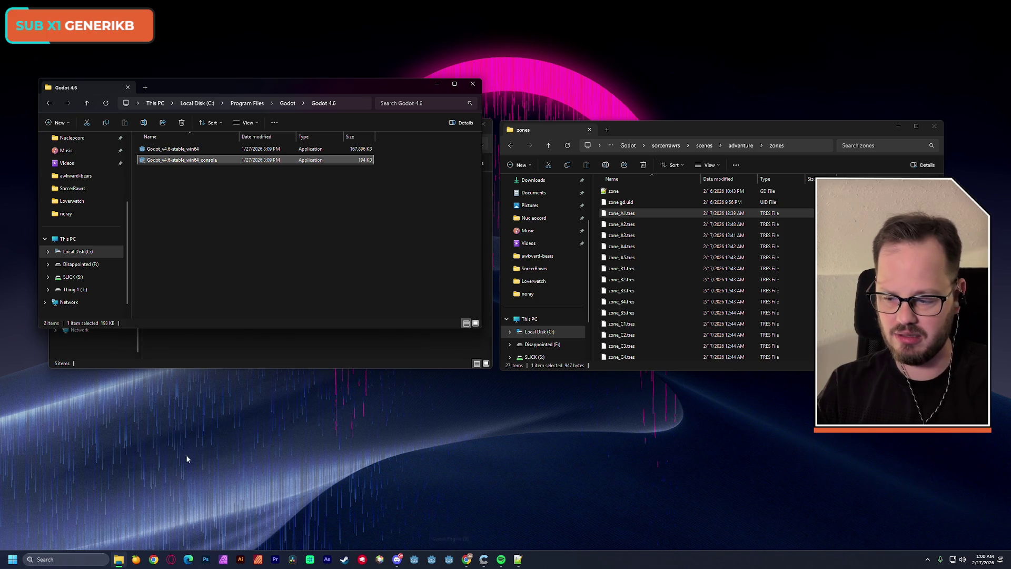
# Step: Relaunch the recent Godot_v4.6 entry from Windows search as administrator, accepting the UAC prompt
pyautogui.click(54, 558)
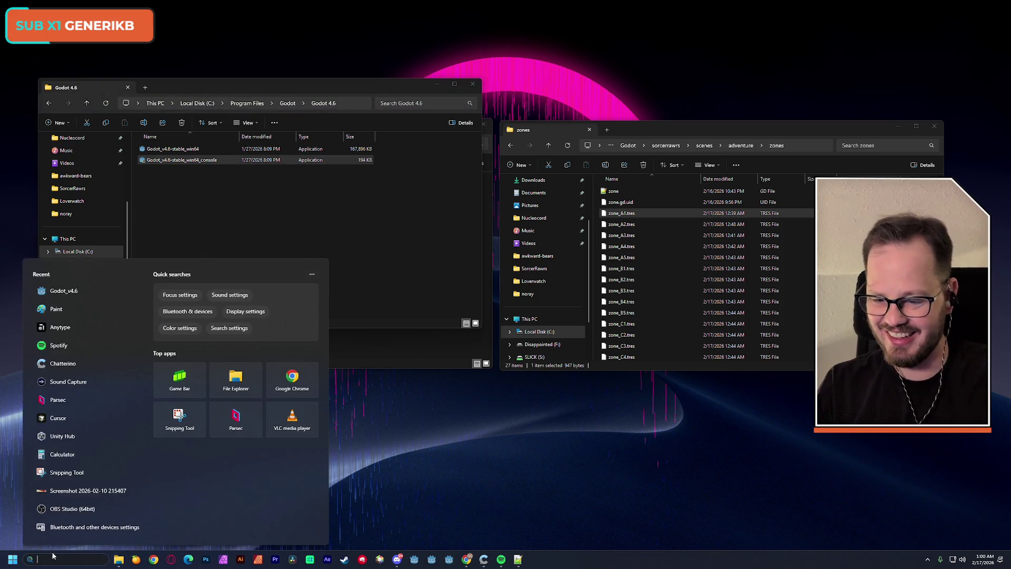
pyautogui.rightClick(88, 295)
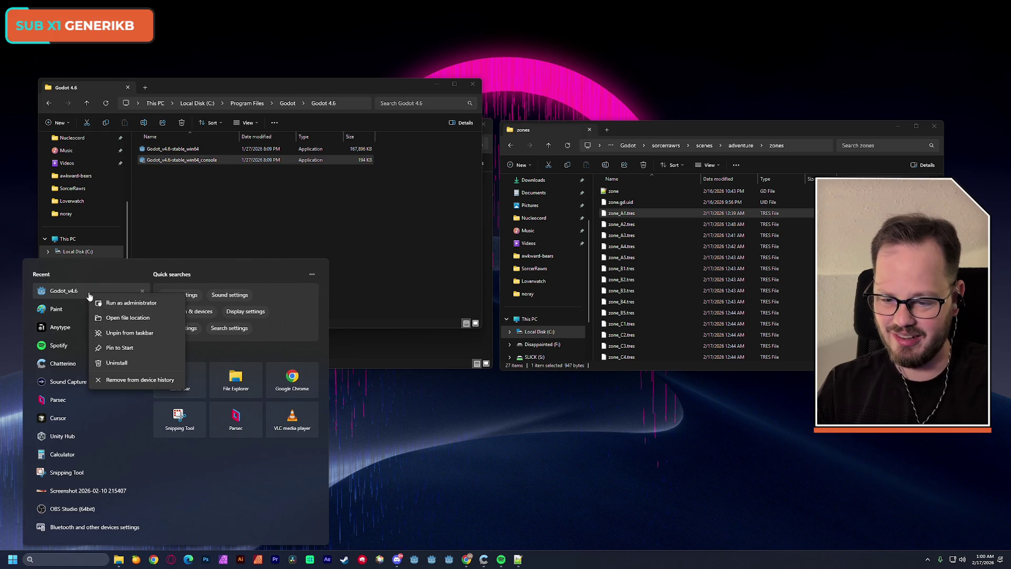
pyautogui.click(131, 303)
pyautogui.click(448, 350)
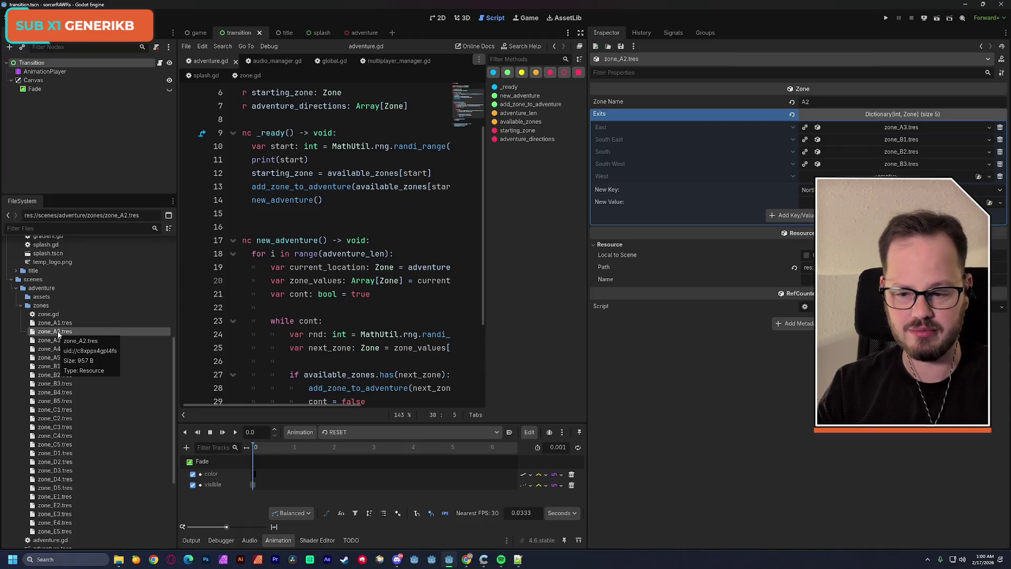
# Step: Compare the exits of zone_A1, zone_A2 and zone_A3, then drag zone_A2.tres into zone_A3's Exits
pyautogui.press('Up')
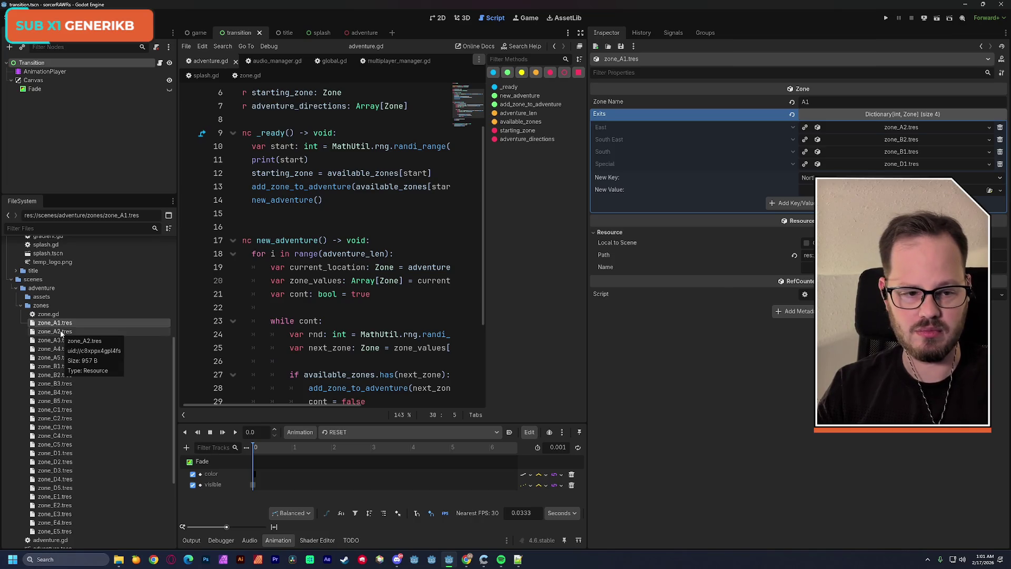
pyautogui.click(62, 333)
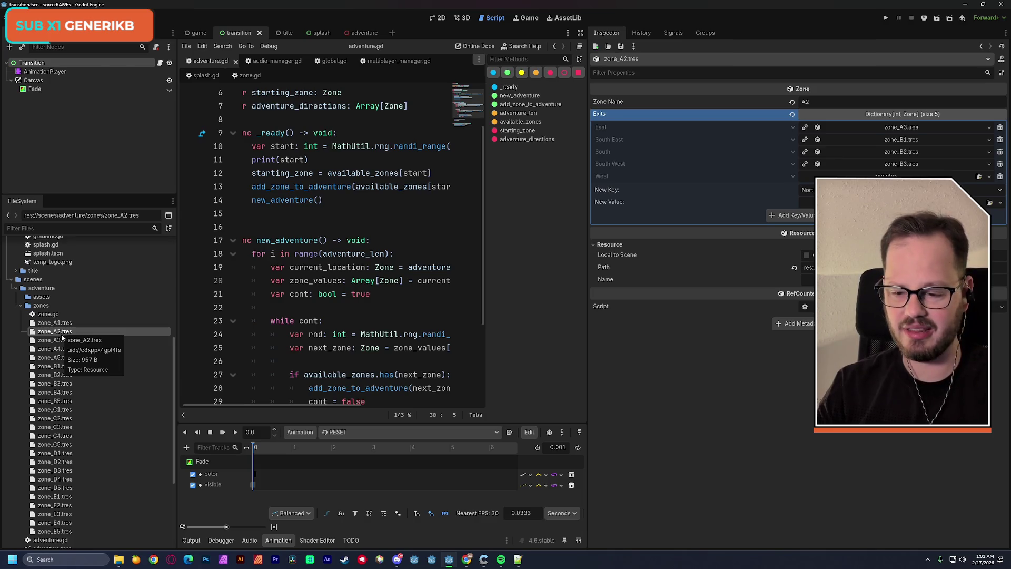
pyautogui.click(63, 340)
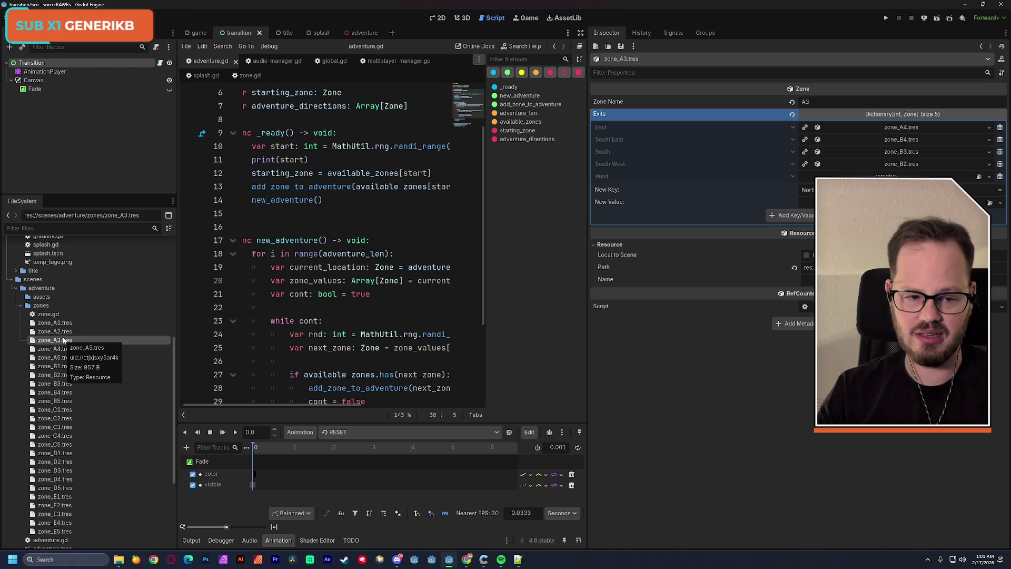
pyautogui.press('Up')
pyautogui.press('Down')
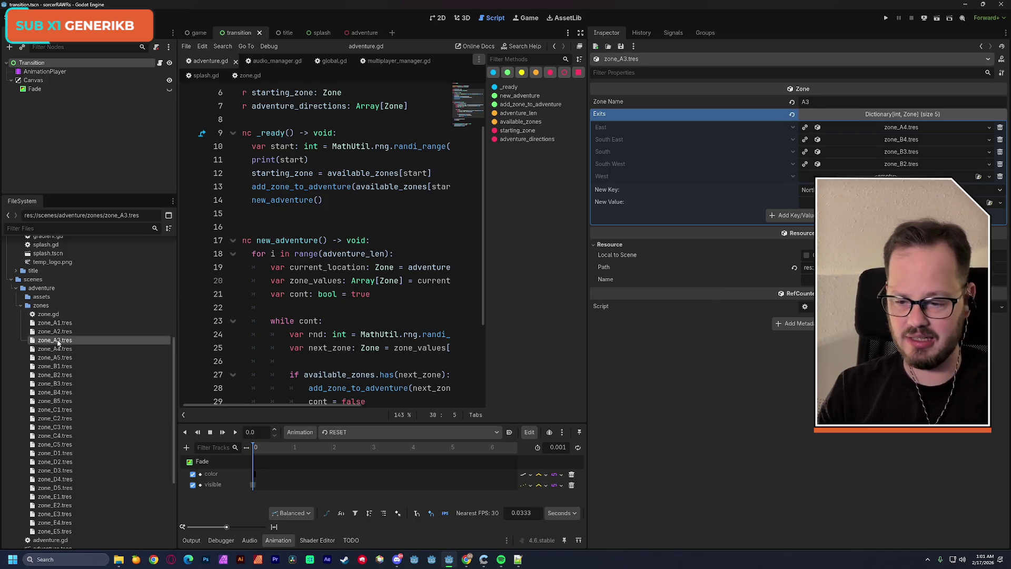
pyautogui.moveTo(55, 331); pyautogui.dragTo(784, 313)
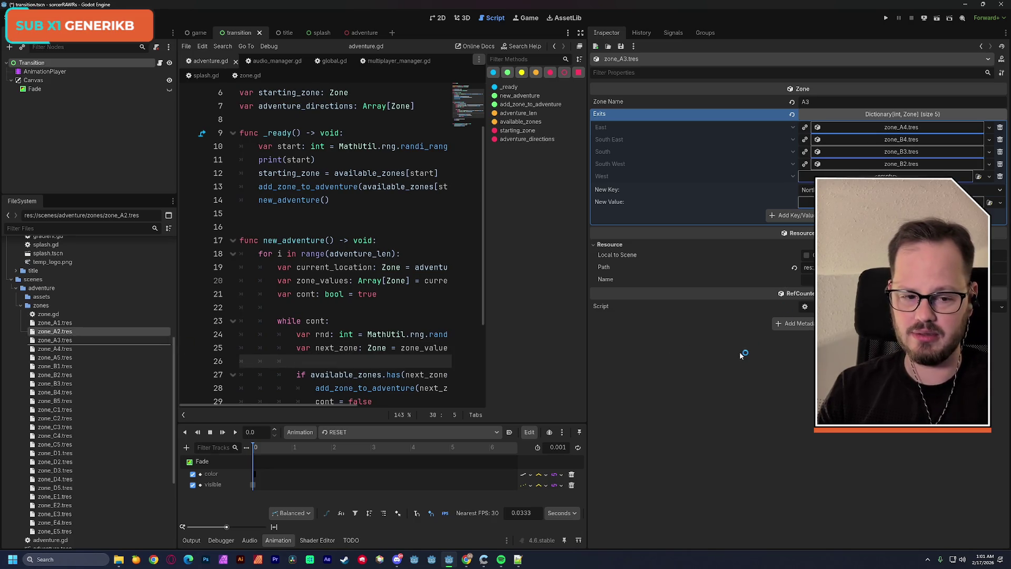
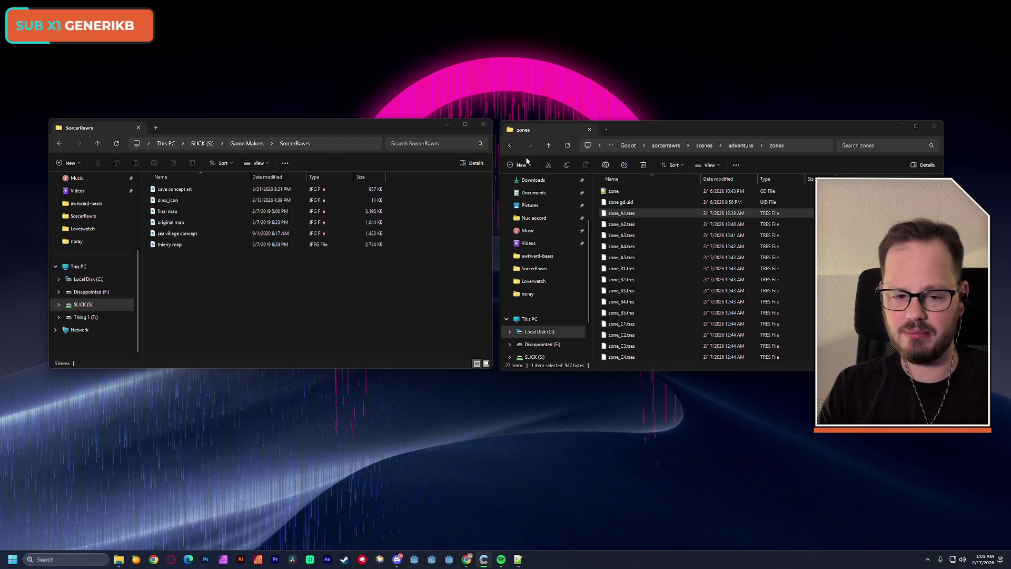
# Step: Open a Command Prompt in Documents\Godot\sorcerrawrs, enlarge its font, and open a new Chrome window
pyautogui.click(627, 146)
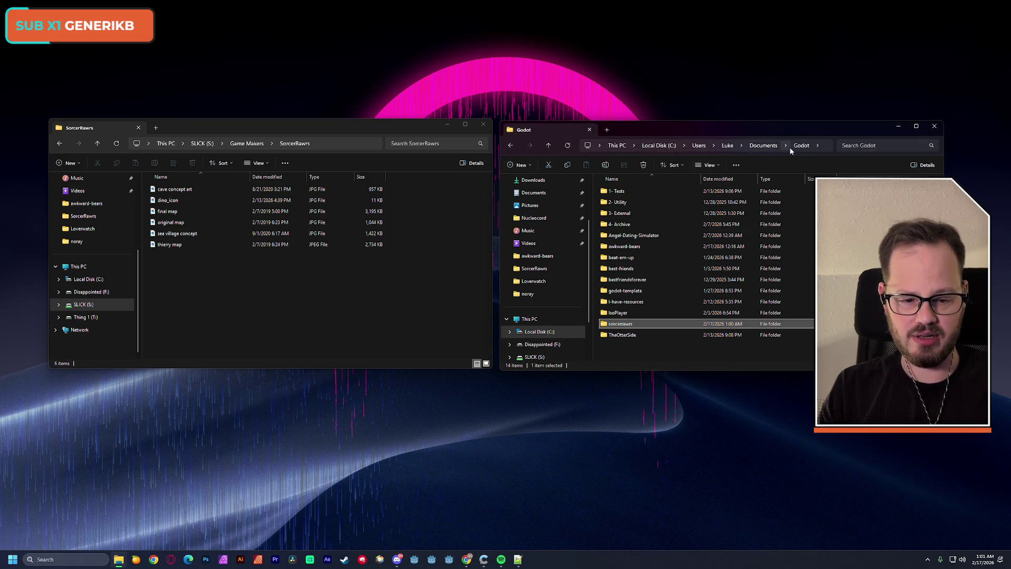
pyautogui.doubleClick(629, 323)
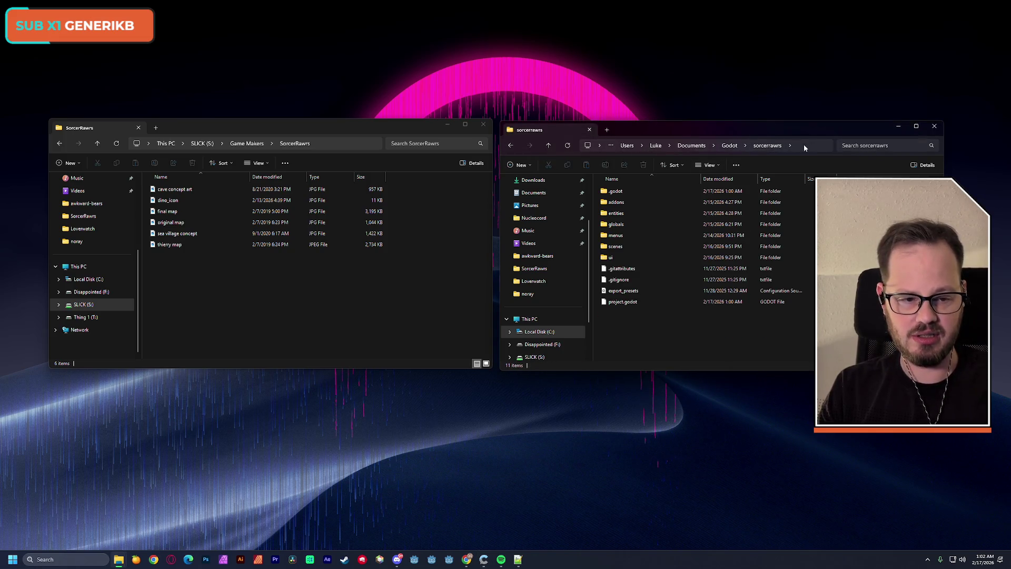
pyautogui.click(803, 145)
pyautogui.press('Escape')
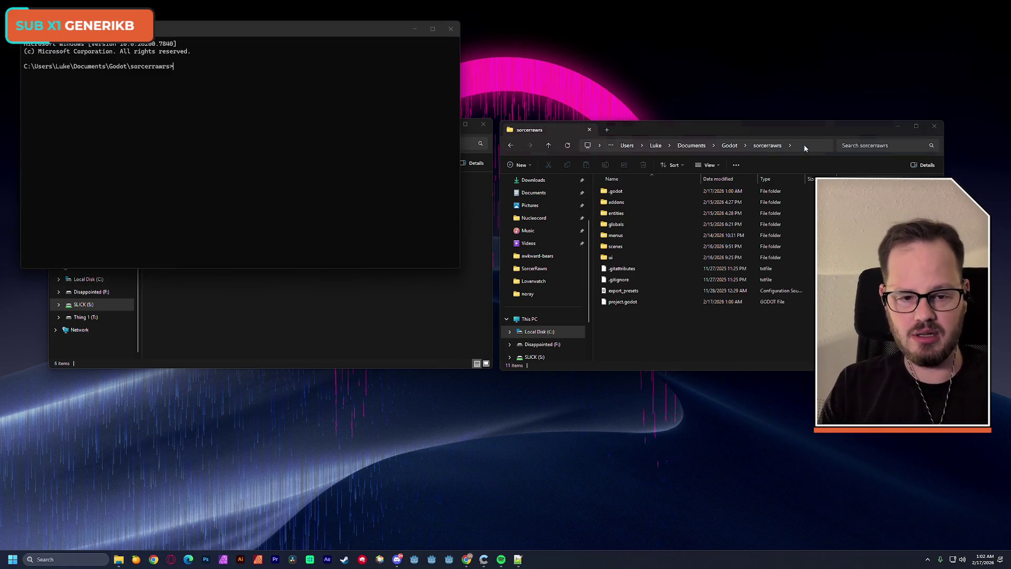
pyautogui.moveTo(310, 25)
pyautogui.mouseDown()
pyautogui.moveTo(333, 94)
pyautogui.moveTo(308, 121)
pyautogui.moveTo(320, 129)
pyautogui.mouseUp()
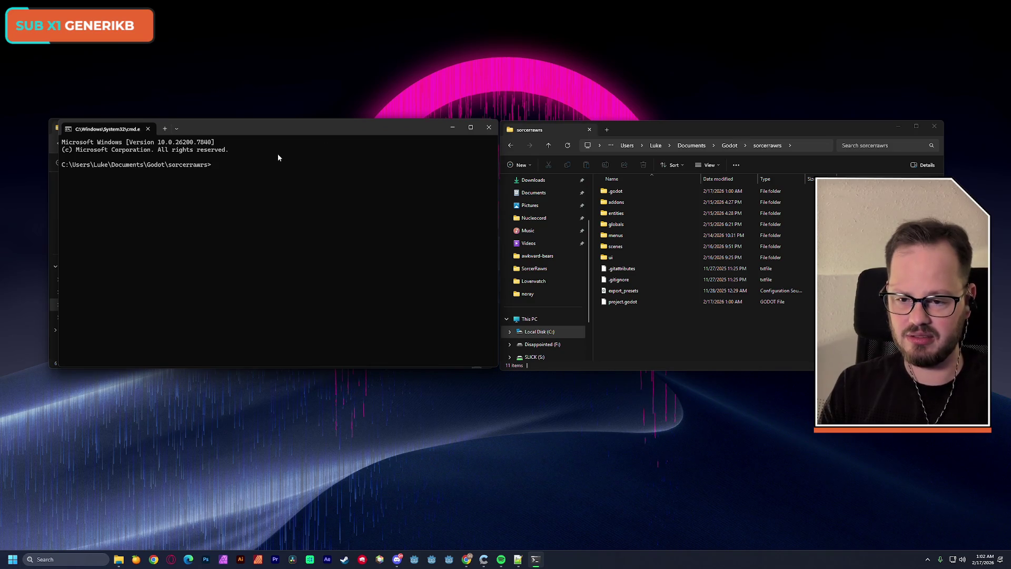
pyautogui.scroll(4, 253, 193)
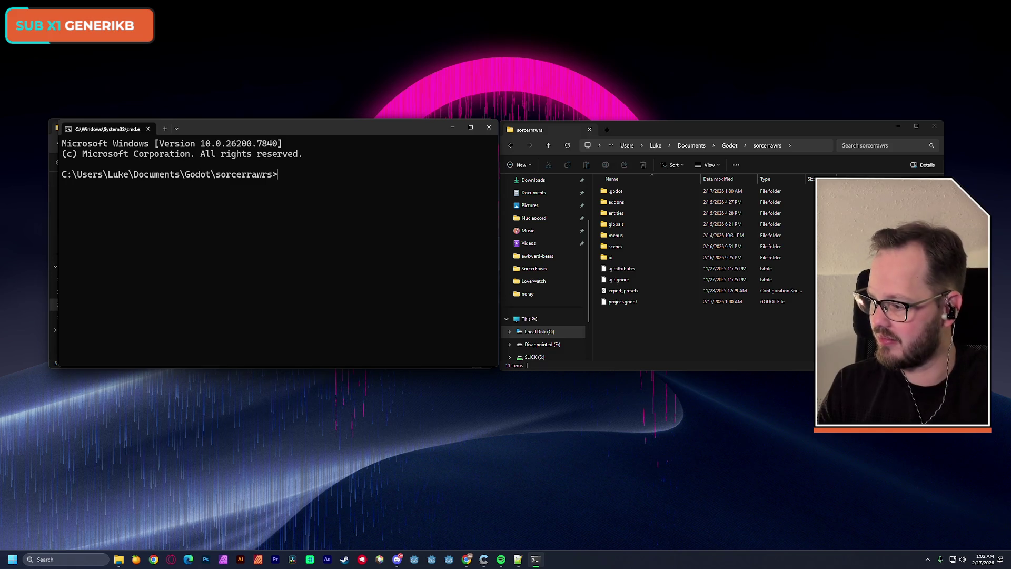
pyautogui.click(467, 559)
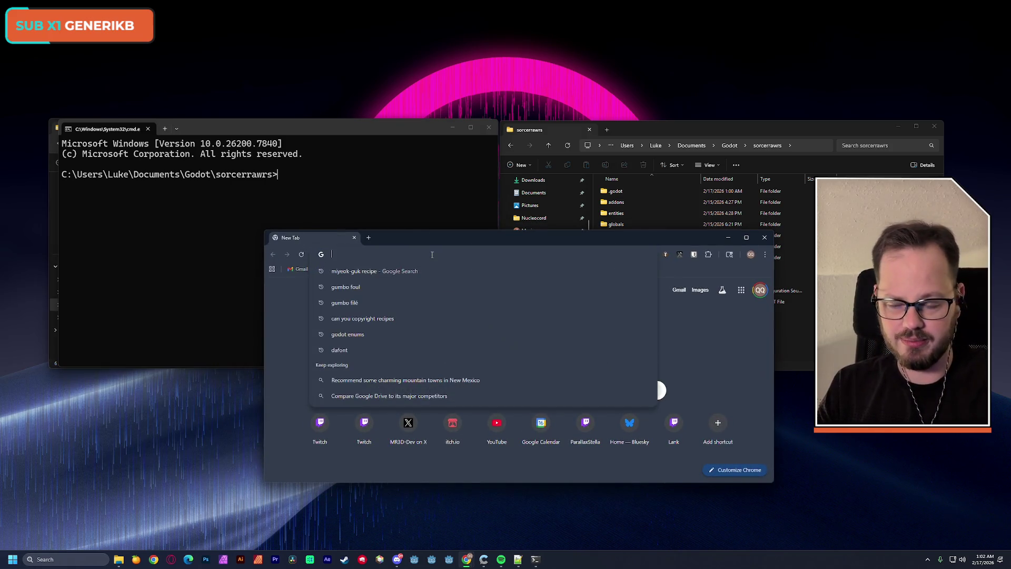
pyautogui.write('open godot from cmd')
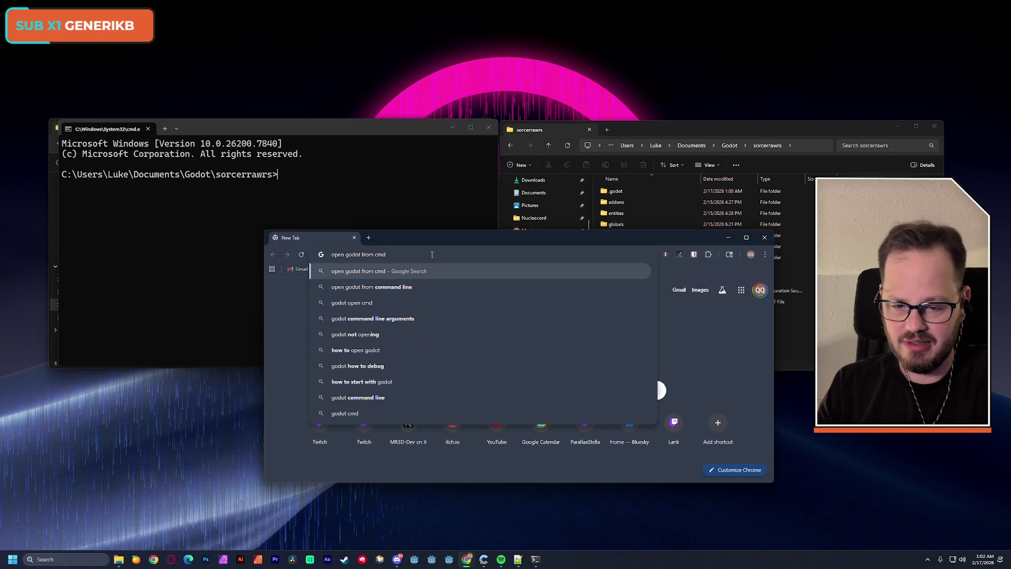
pyautogui.press('Down')
pyautogui.press('Return')
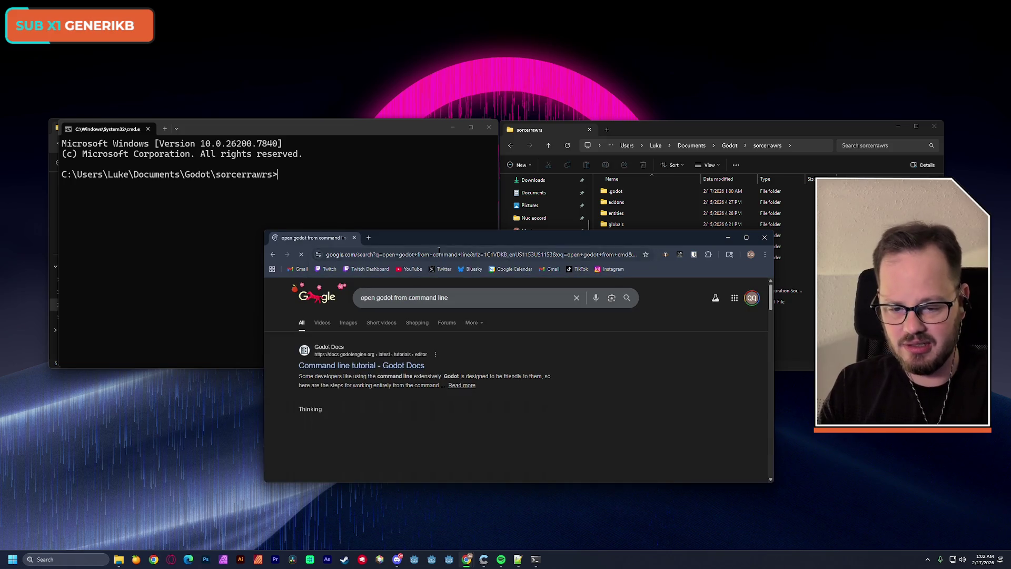
pyautogui.click(379, 323)
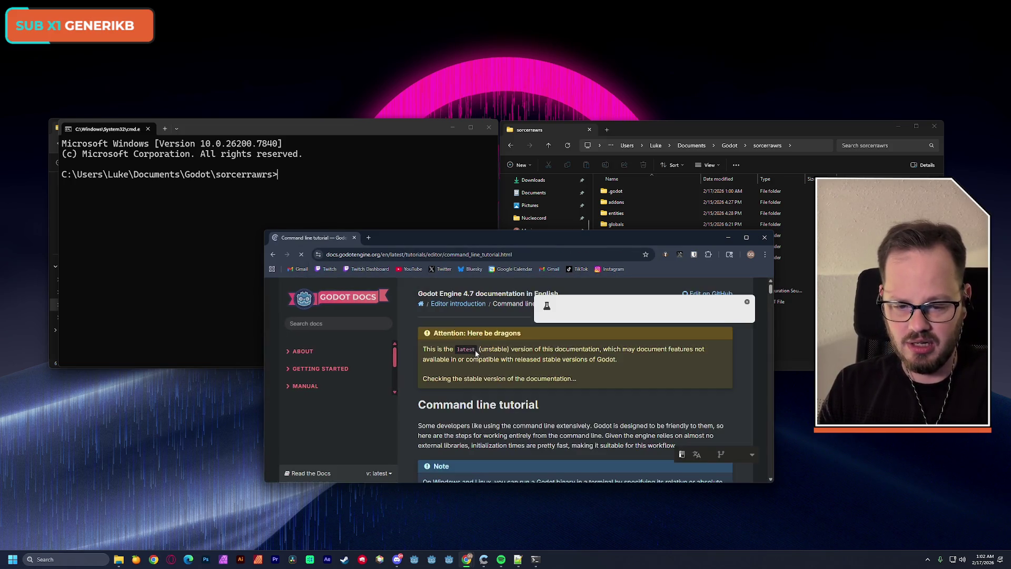
pyautogui.doubleClick(475, 235)
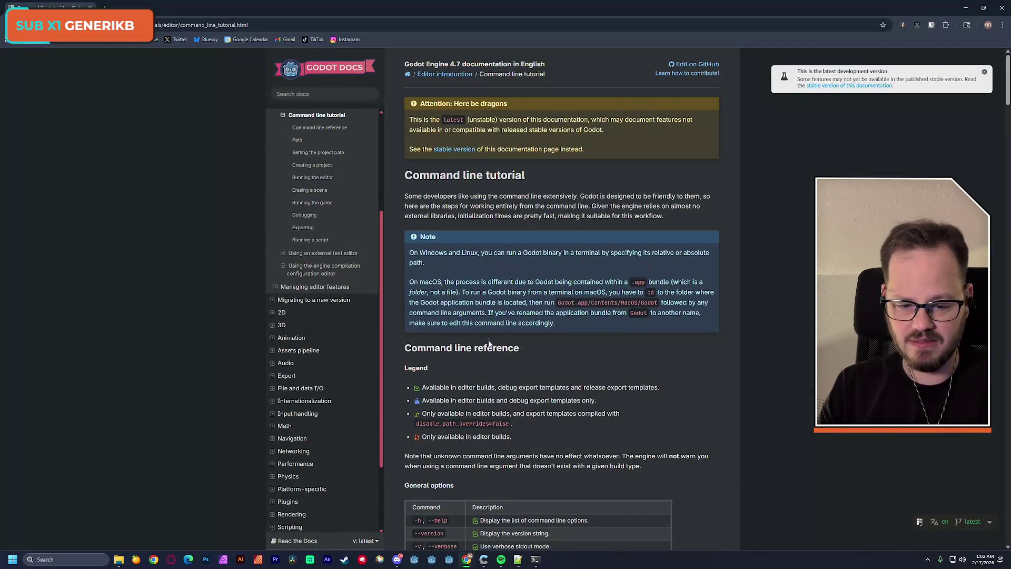
pyautogui.scroll(-3, 489, 339)
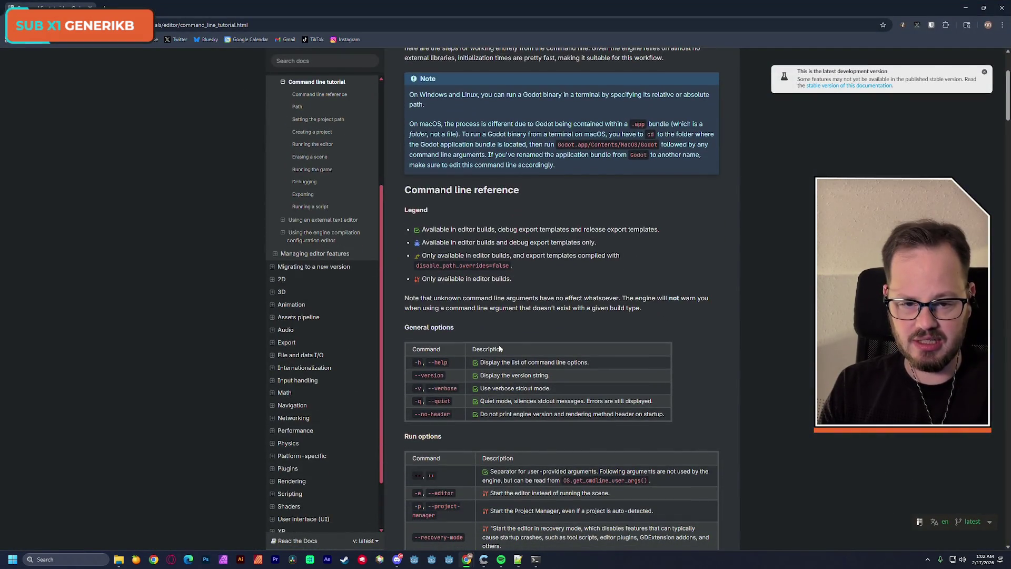
pyautogui.scroll(2, 498, 345)
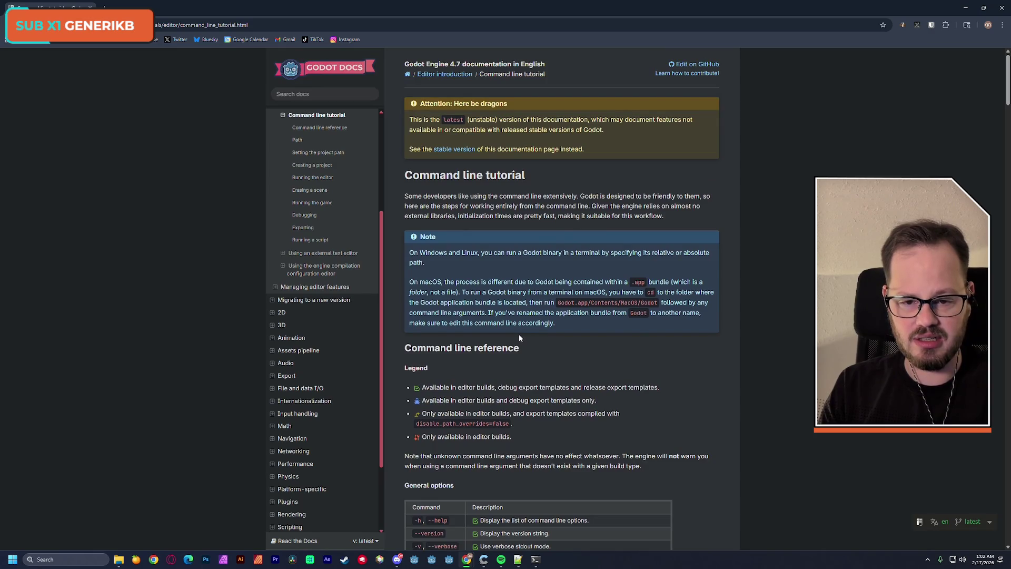
pyautogui.scroll(-6, 723, 357)
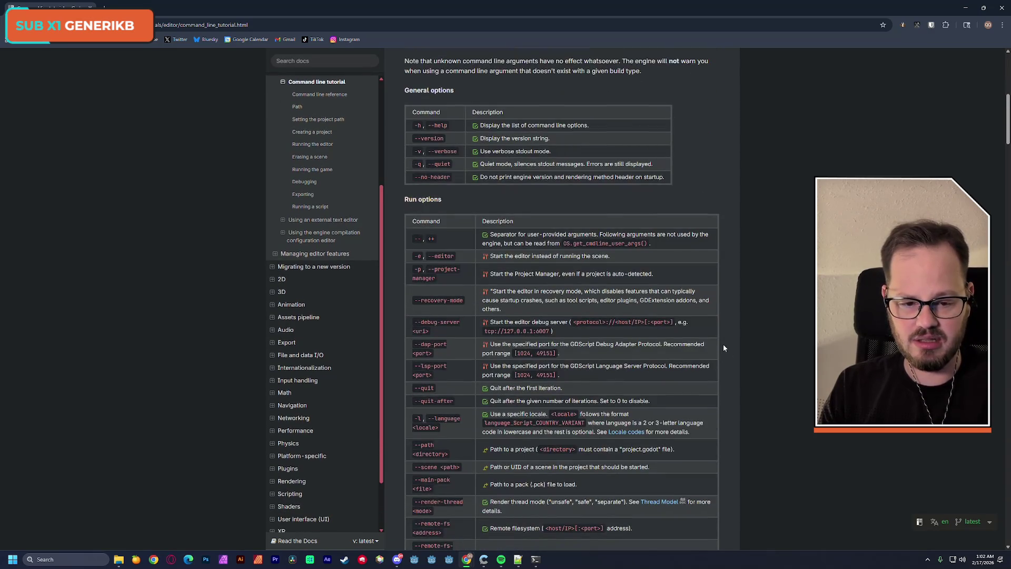
pyautogui.scroll(-5, 722, 345)
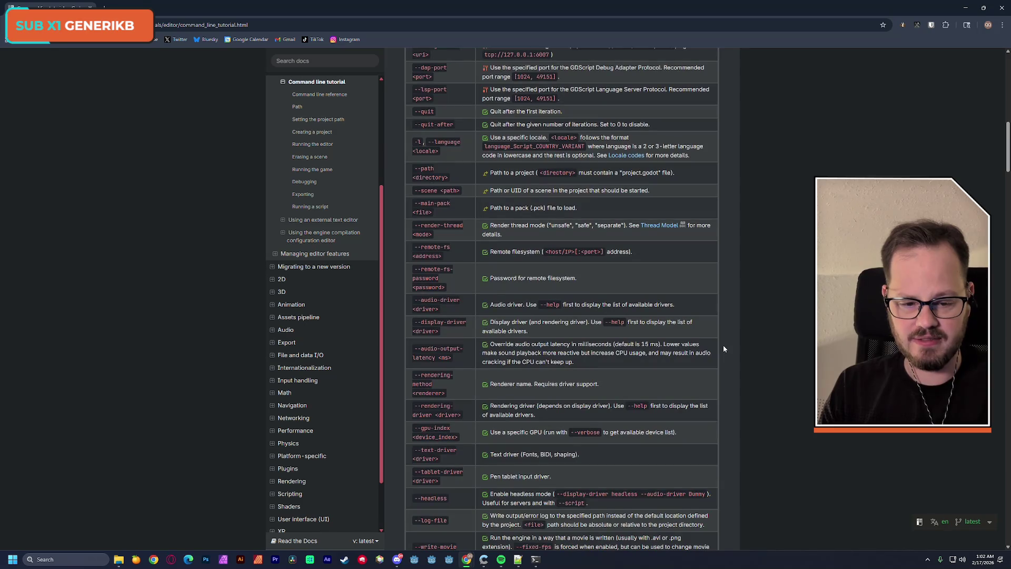
pyautogui.scroll(-15, 722, 346)
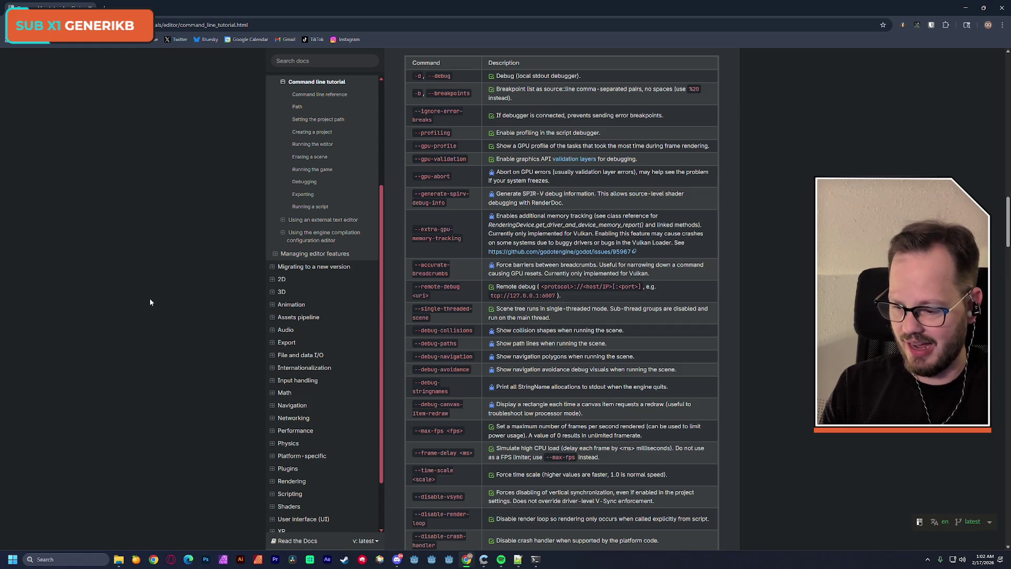
pyautogui.click(967, 8)
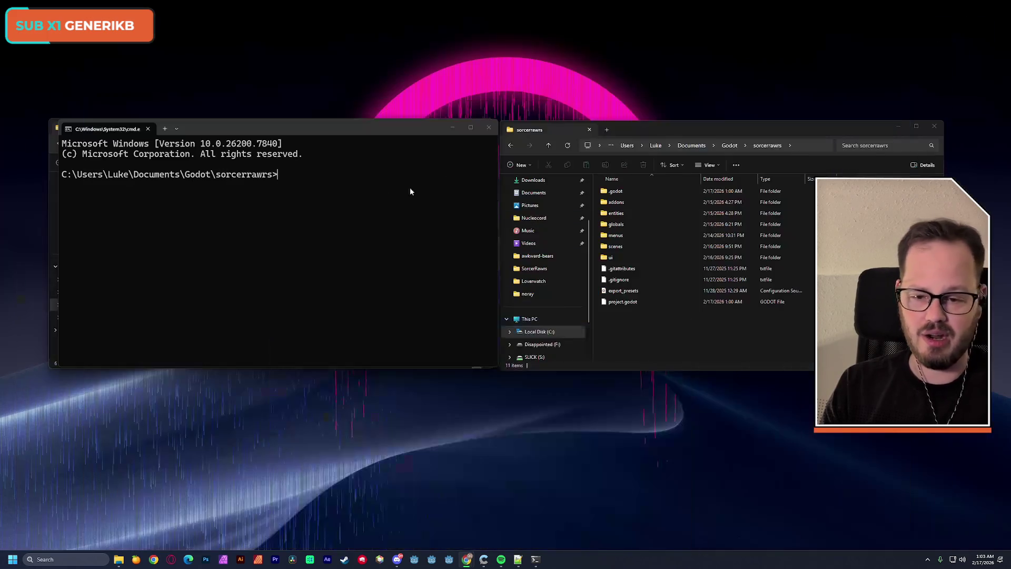
# Step: Type --editor after the sorcerrawrs> prompt in Command Prompt
pyautogui.click(317, 126)
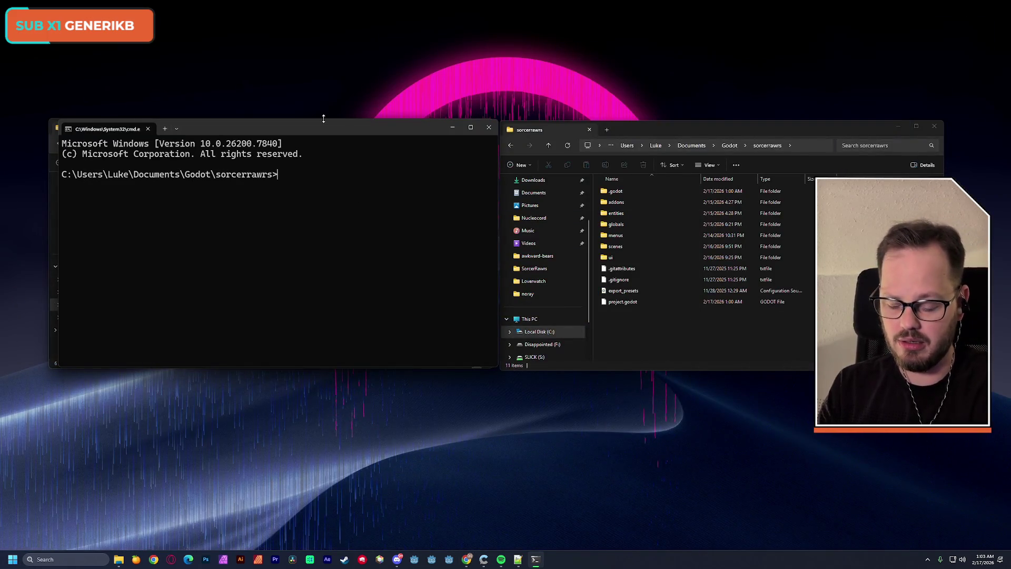
pyautogui.write('--')
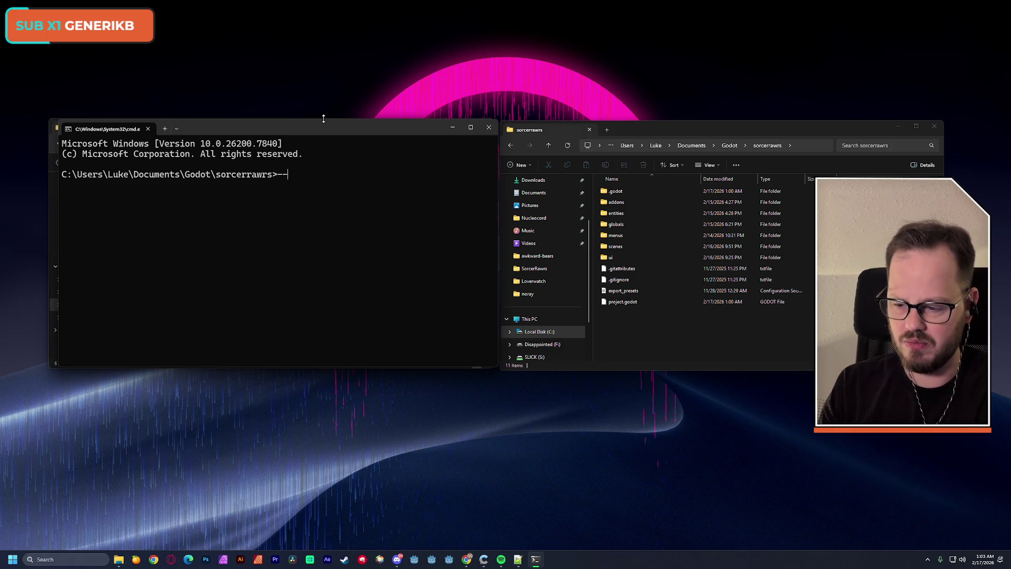
pyautogui.write('editor')
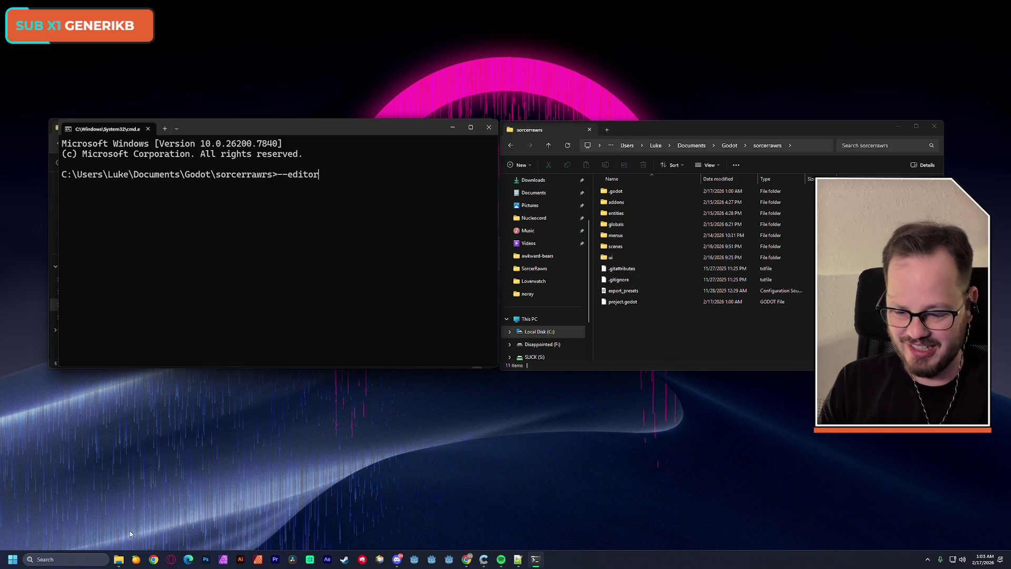
# Step: Find Godot v4.6 in Windows search and open the folder holding its executable
pyautogui.click(79, 558)
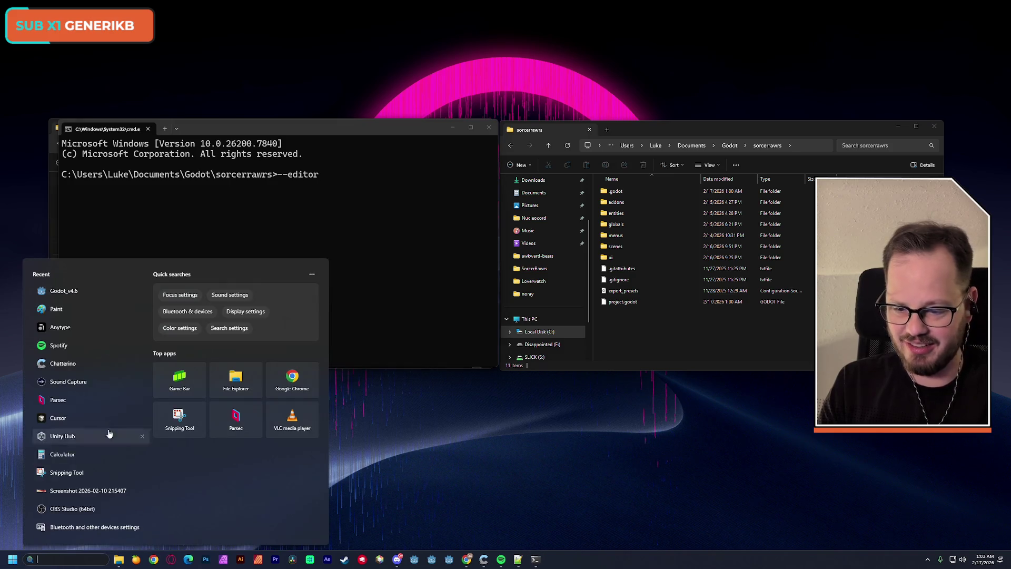
pyautogui.rightClick(68, 293)
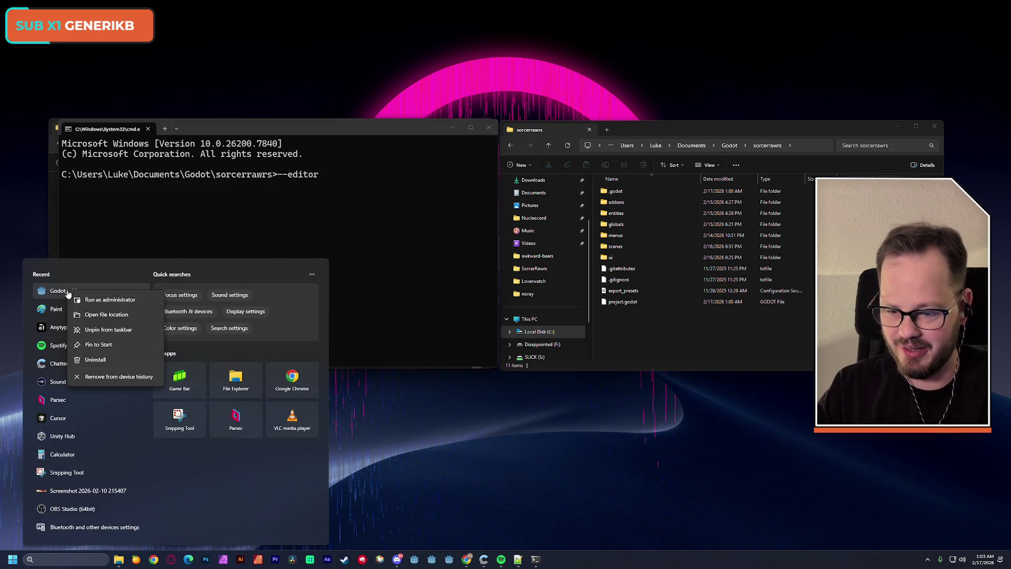
pyautogui.click(106, 314)
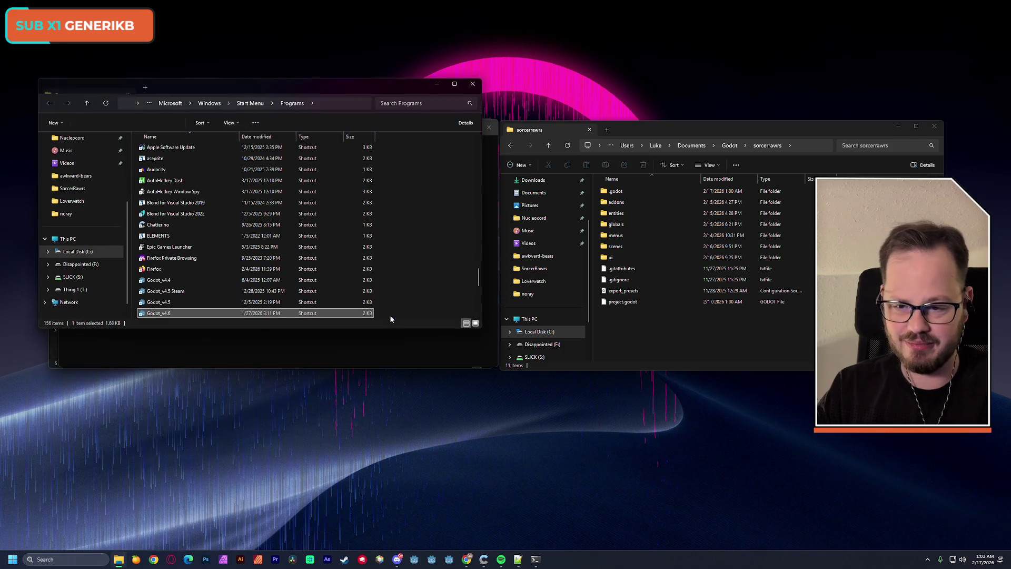
pyautogui.rightClick(159, 315)
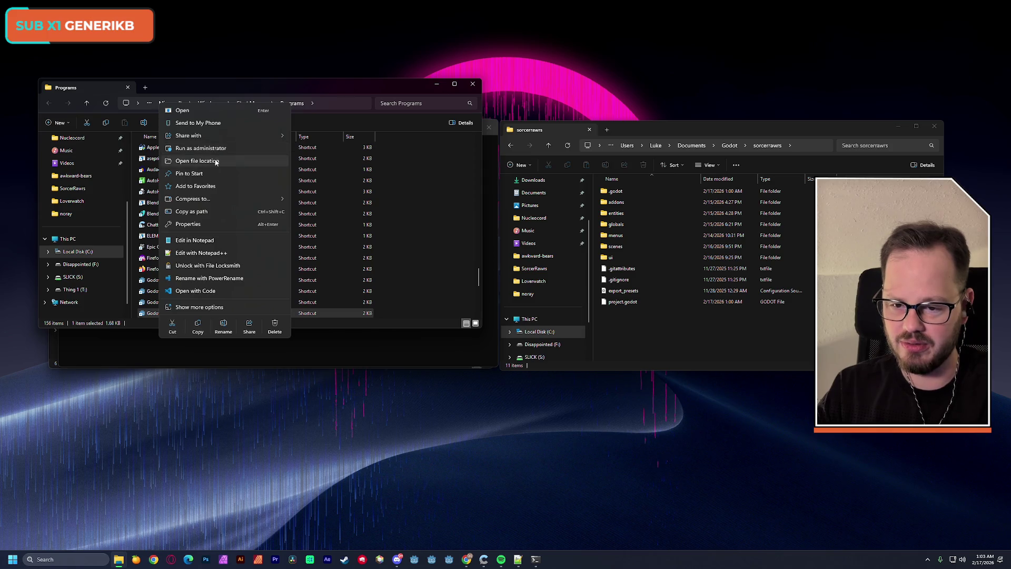
pyautogui.click(211, 161)
# Step: Arrange the Godot 4.6 folder, sorcerrawrs folder and Command Prompt windows side by side
pyautogui.moveTo(245, 89)
pyautogui.mouseDown()
pyautogui.moveTo(732, 251)
pyautogui.moveTo(719, 268)
pyautogui.mouseUp()
pyautogui.click(737, 282)
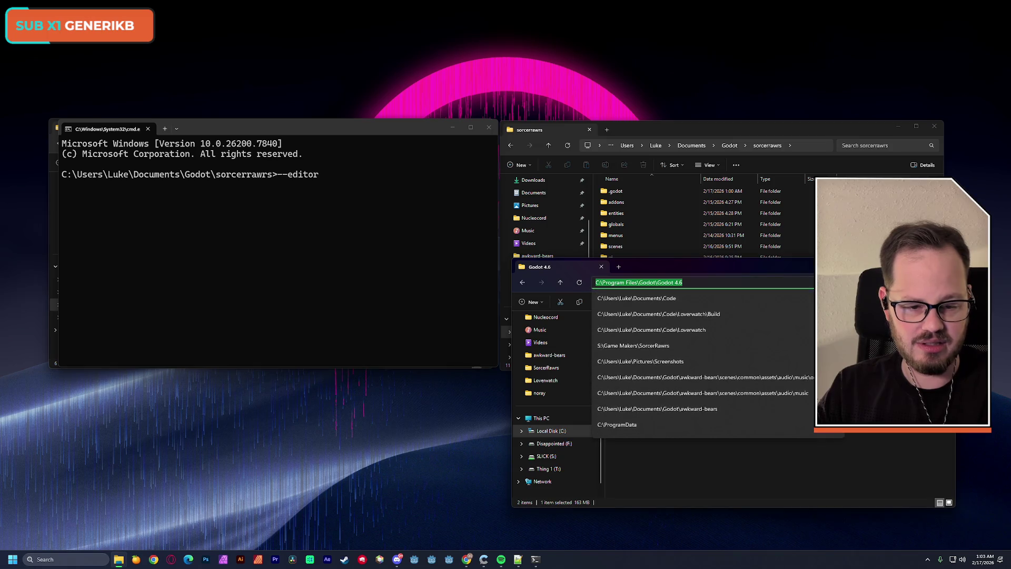
pyautogui.click(363, 182)
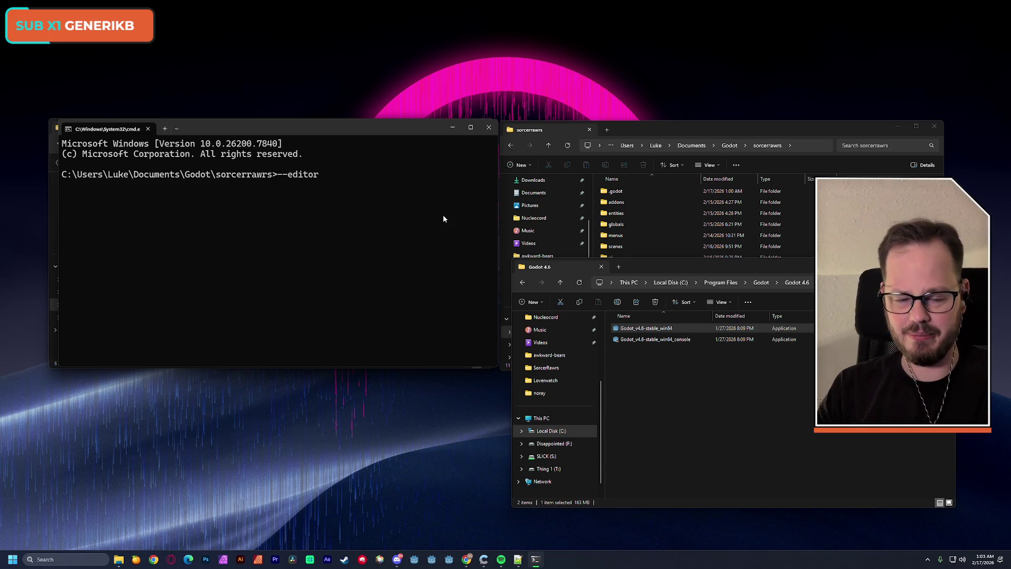
pyautogui.moveTo(654, 267)
pyautogui.mouseDown()
pyautogui.moveTo(618, 312)
pyautogui.moveTo(633, 274)
pyautogui.moveTo(634, 282)
pyautogui.mouseUp()
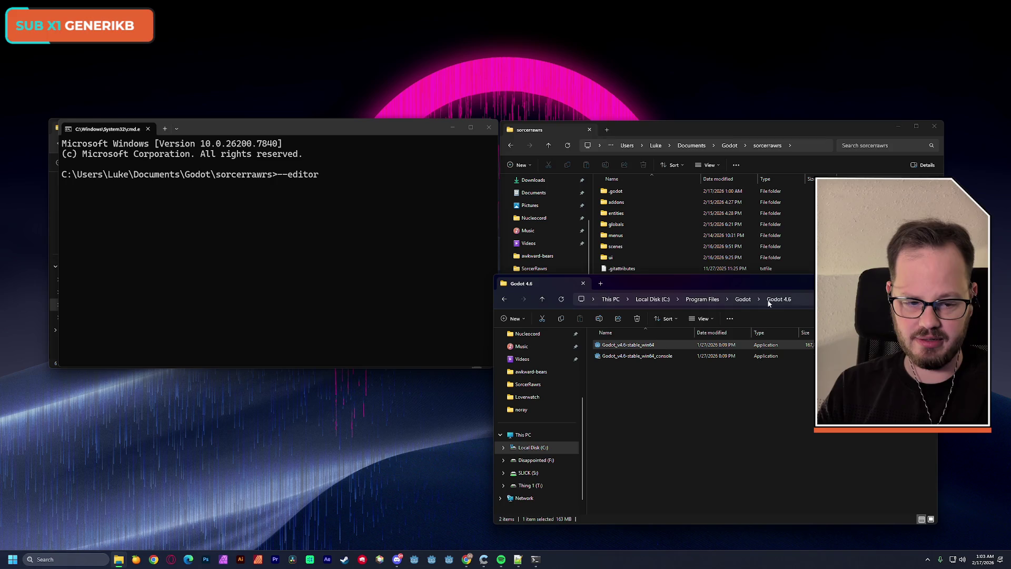
pyautogui.moveTo(721, 131)
pyautogui.mouseDown()
pyautogui.moveTo(735, 54)
pyautogui.moveTo(719, 30)
pyautogui.mouseUp()
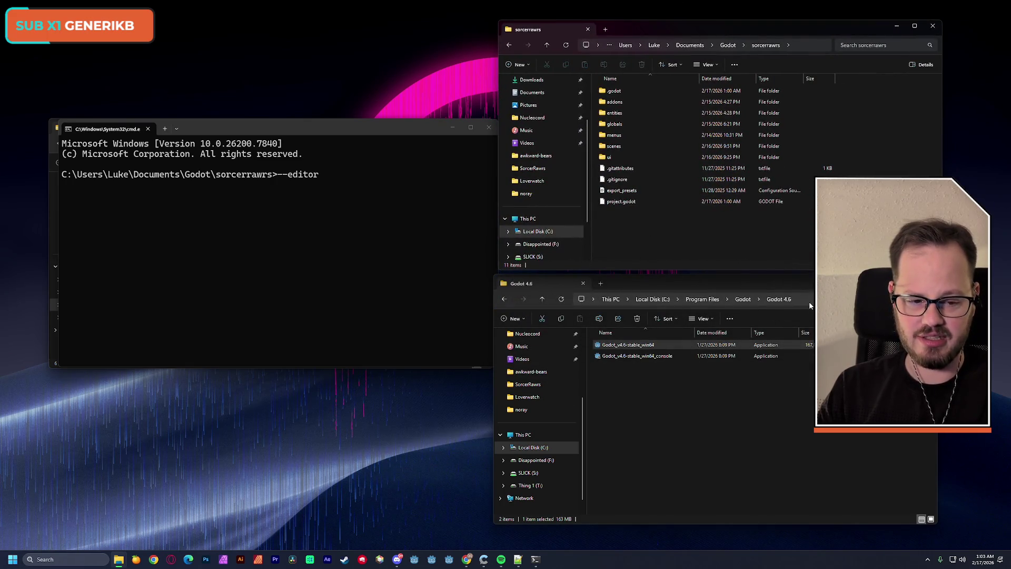
# Step: Paste the Godot 4.6 install folder path into the prompt, followed by --path
pyautogui.click(804, 301)
pyautogui.hotkey('ctrl', 'c')
pyautogui.click(347, 172)
pyautogui.hotkey('ctrl', 'v')
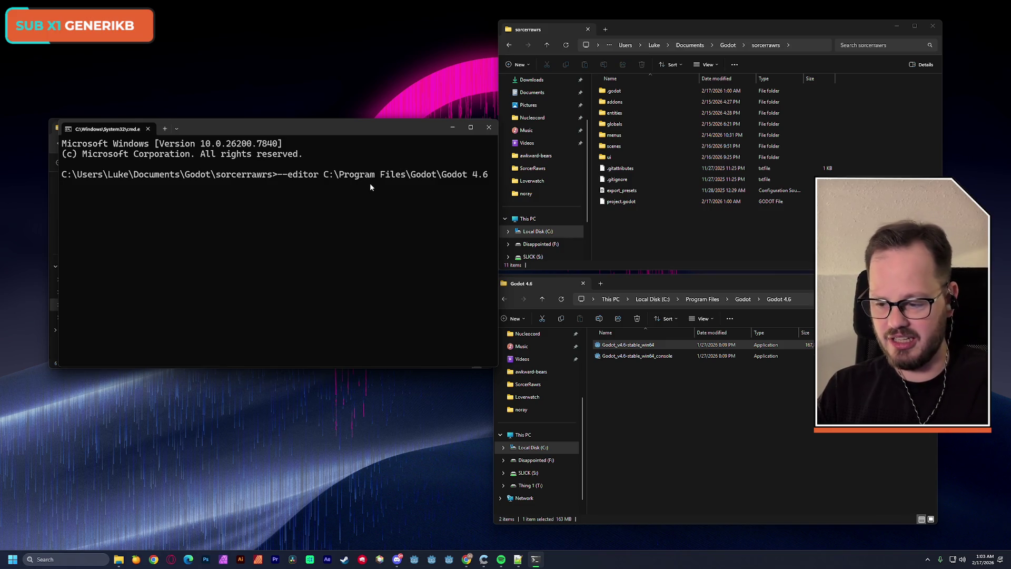
pyautogui.write(' --')
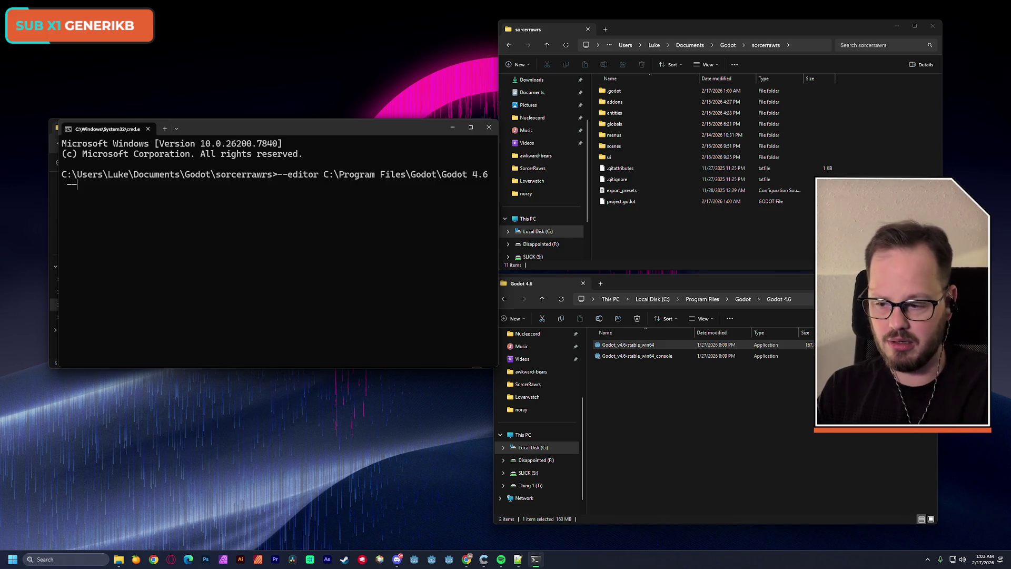
pyautogui.write('path')
# Step: Clear the line and cd into the sorcerrawrs project folder using its copied path
pyautogui.click(805, 47)
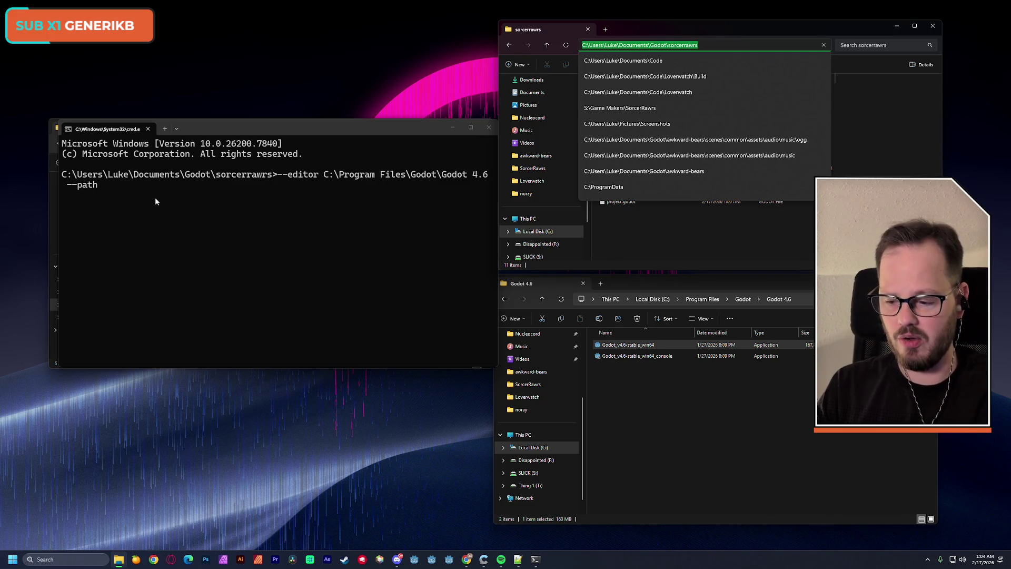
pyautogui.click(148, 189)
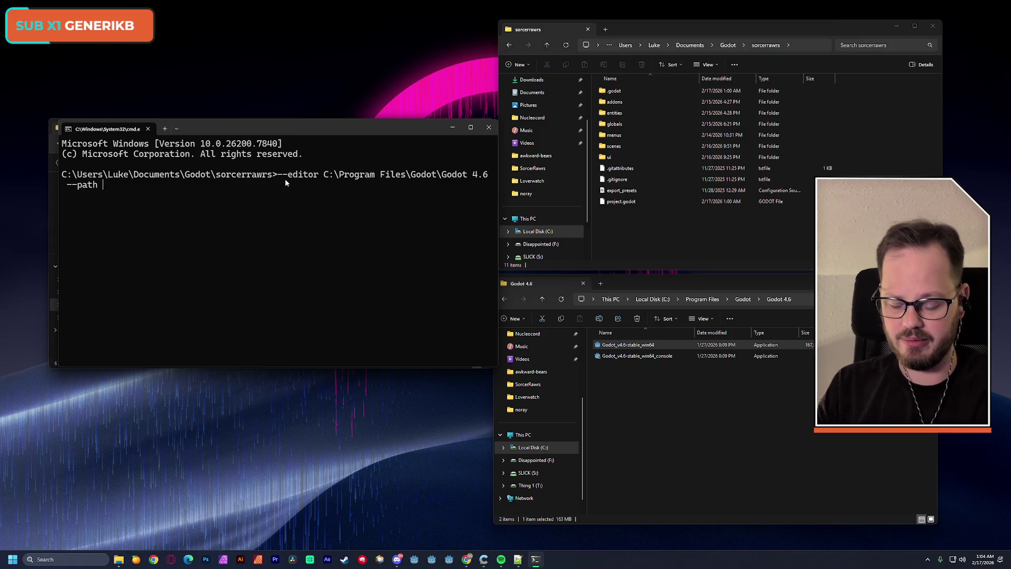
pyautogui.press('BackSpace')
pyautogui.press('BackSpace')
pyautogui.press('BackSpace')
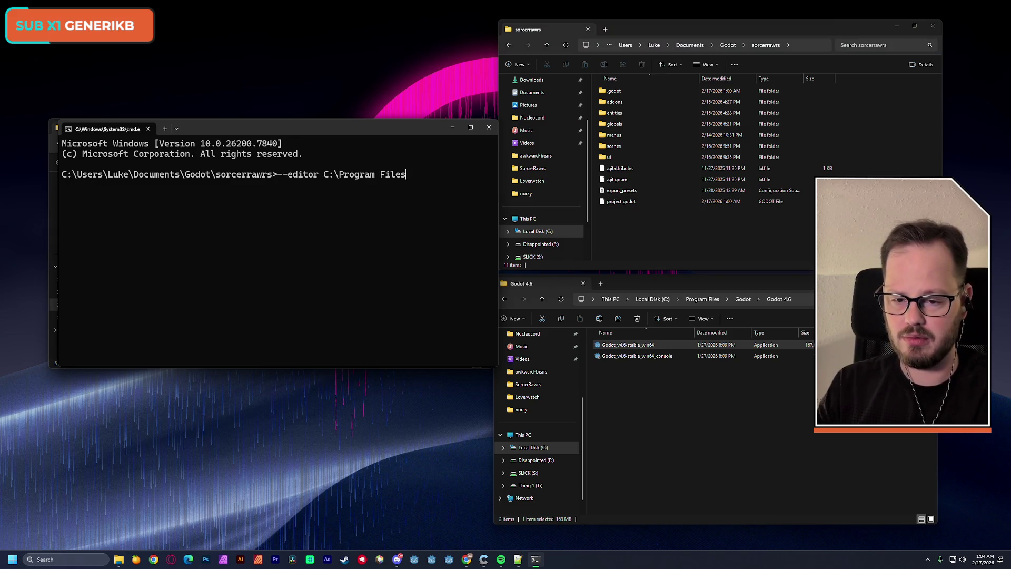
pyautogui.write('cd')
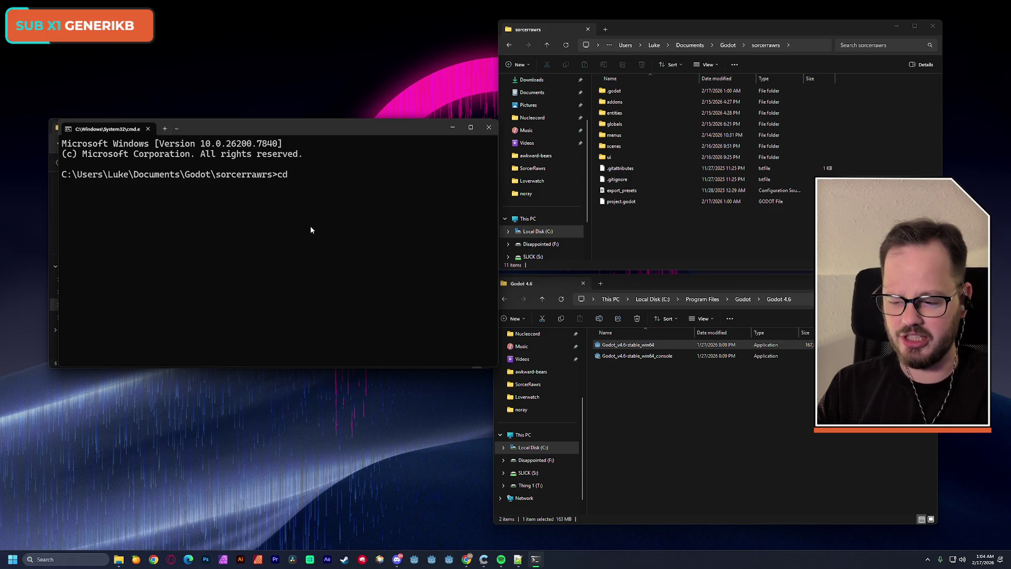
pyautogui.click(805, 47)
pyautogui.hotkey('ctrl', 'c')
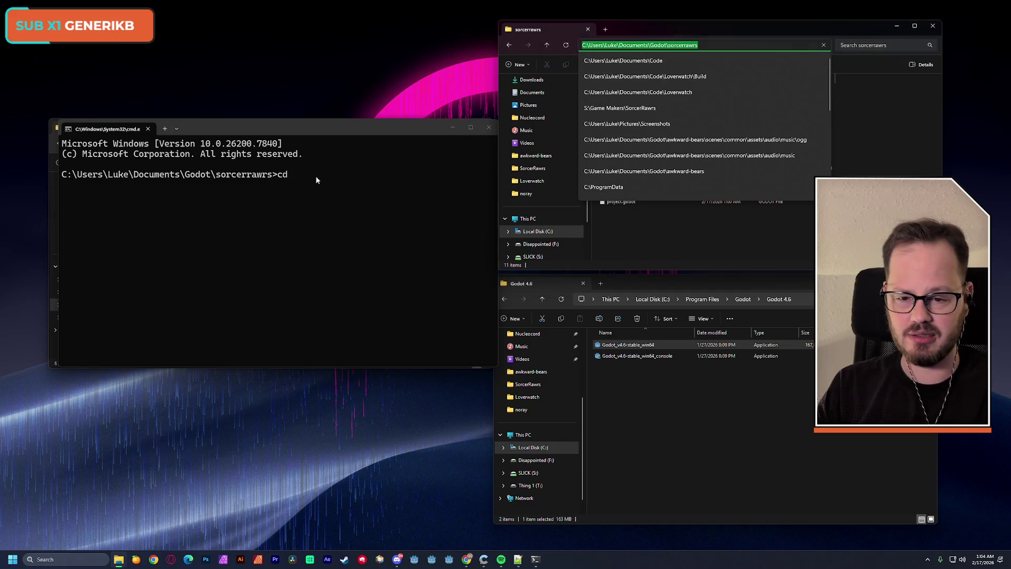
pyautogui.click(311, 178)
pyautogui.hotkey('ctrl', 'v')
pyautogui.press('Return')
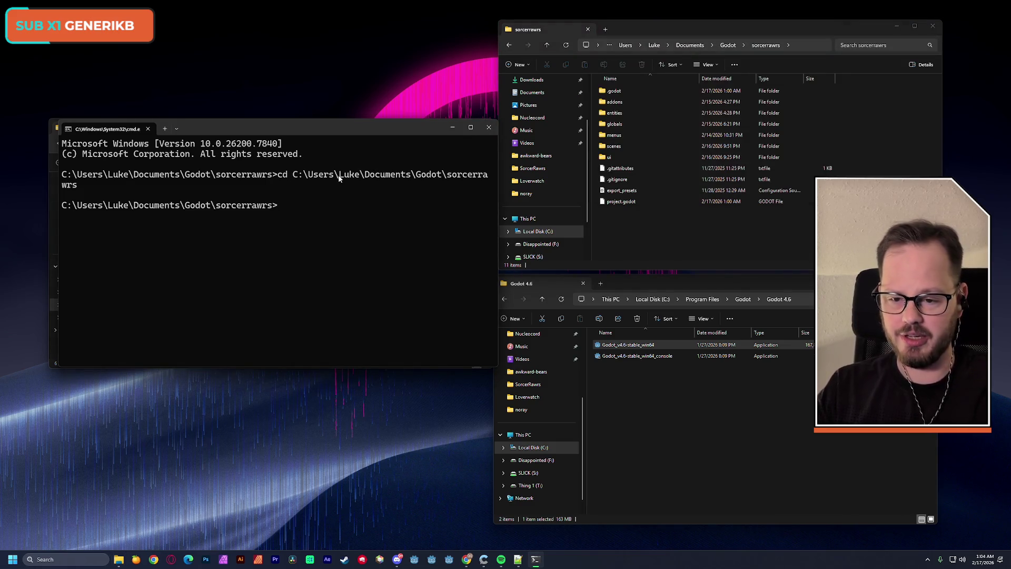
# Step: Run the unquoted C:\Program Files\Godot\Godot 4.6\Godot_v4.6-stable_win64.exe path, which fails
pyautogui.moveTo(298, 132); pyautogui.dragTo(293, 128)
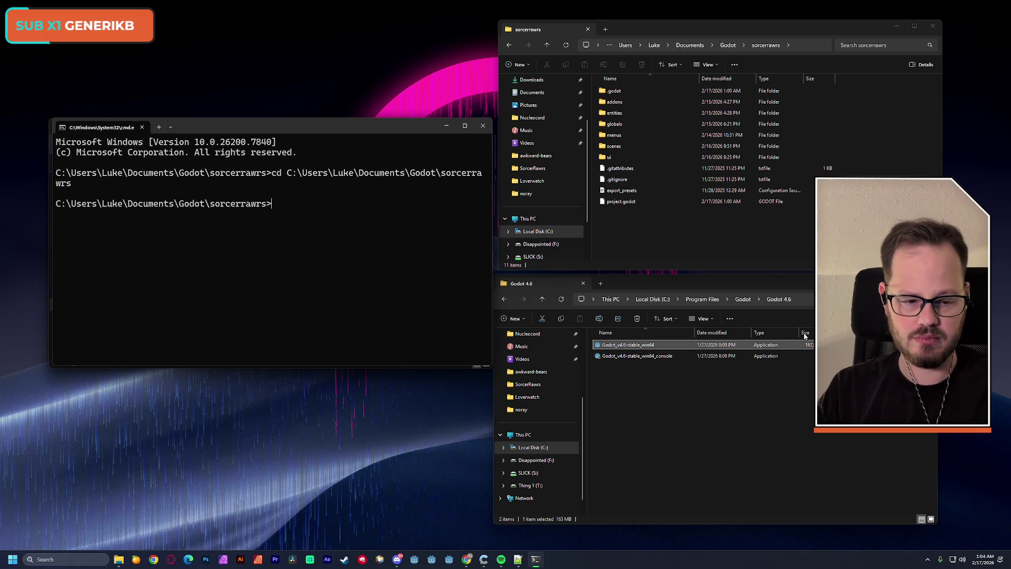
pyautogui.click(805, 299)
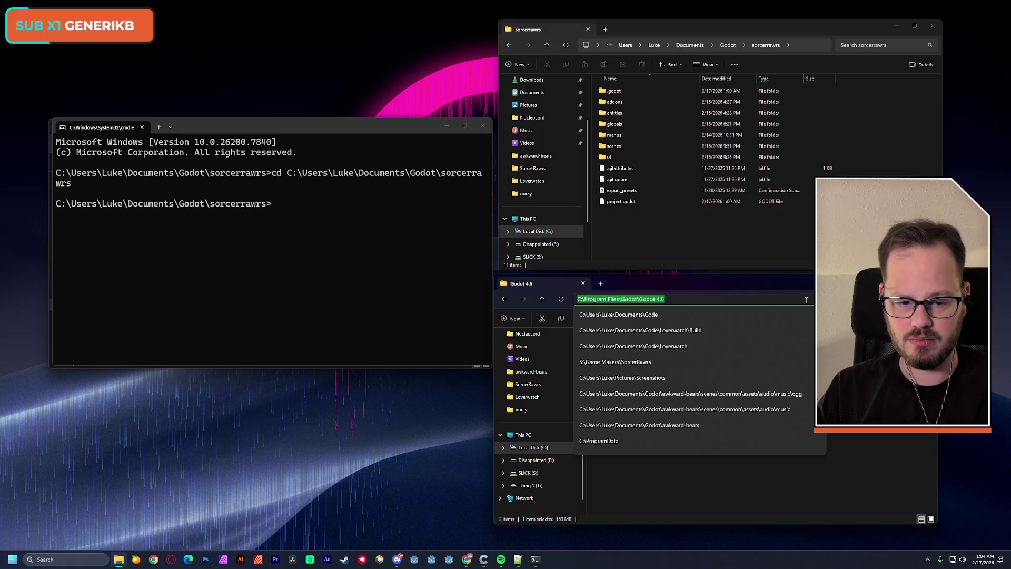
pyautogui.click(337, 222)
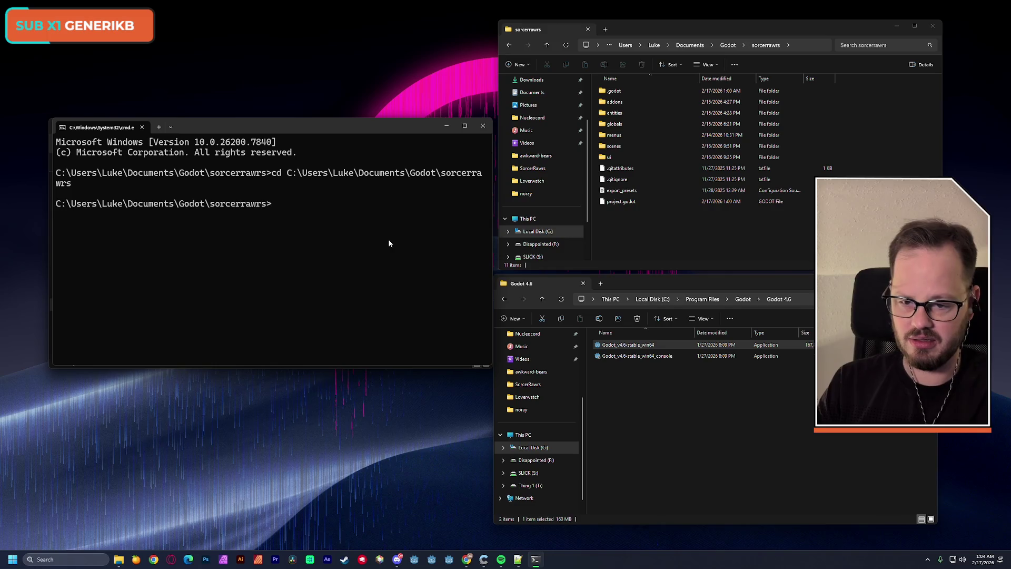
pyautogui.hotkey('ctrl', 'v')
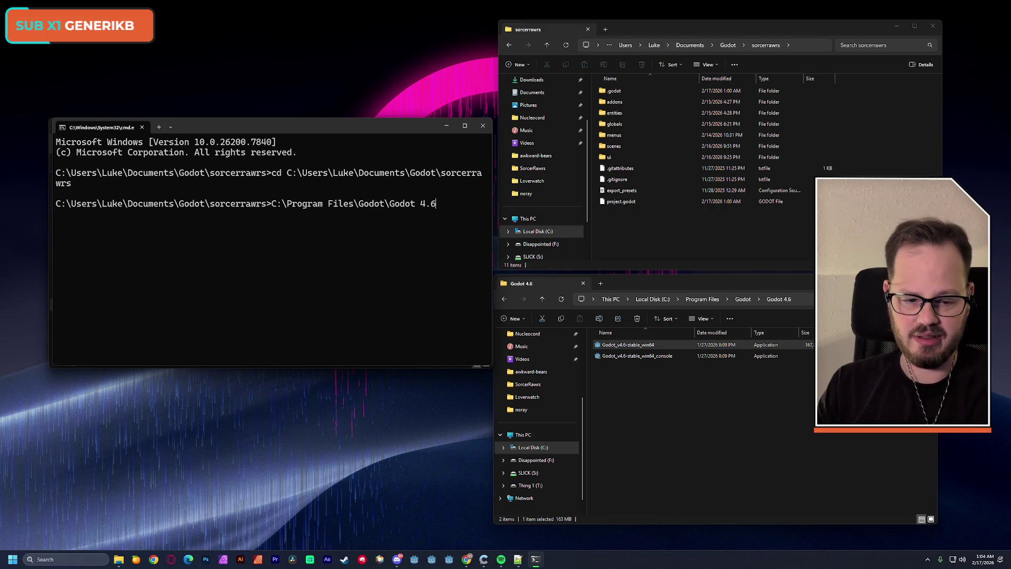
pyautogui.click(622, 346)
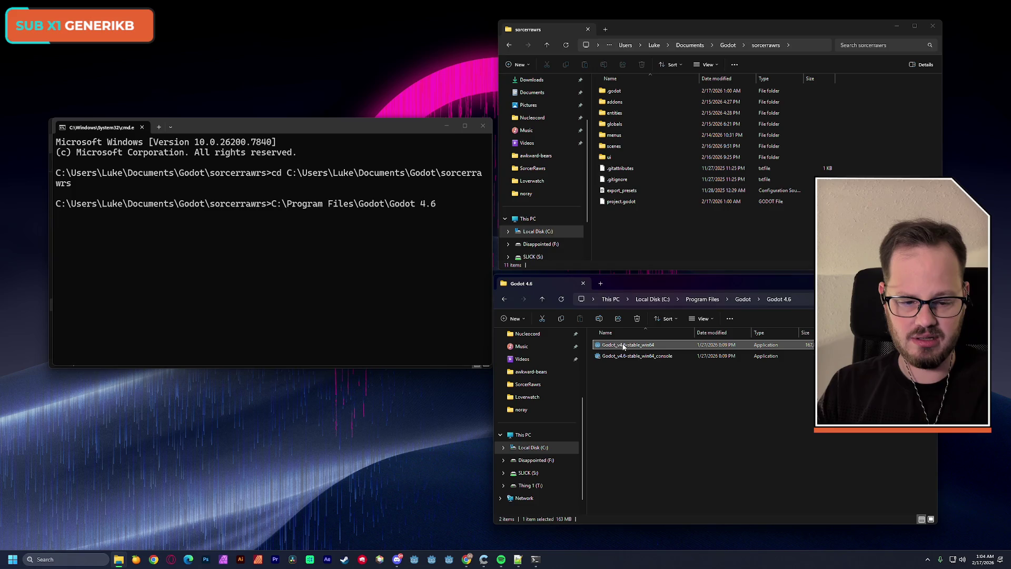
pyautogui.click(474, 223)
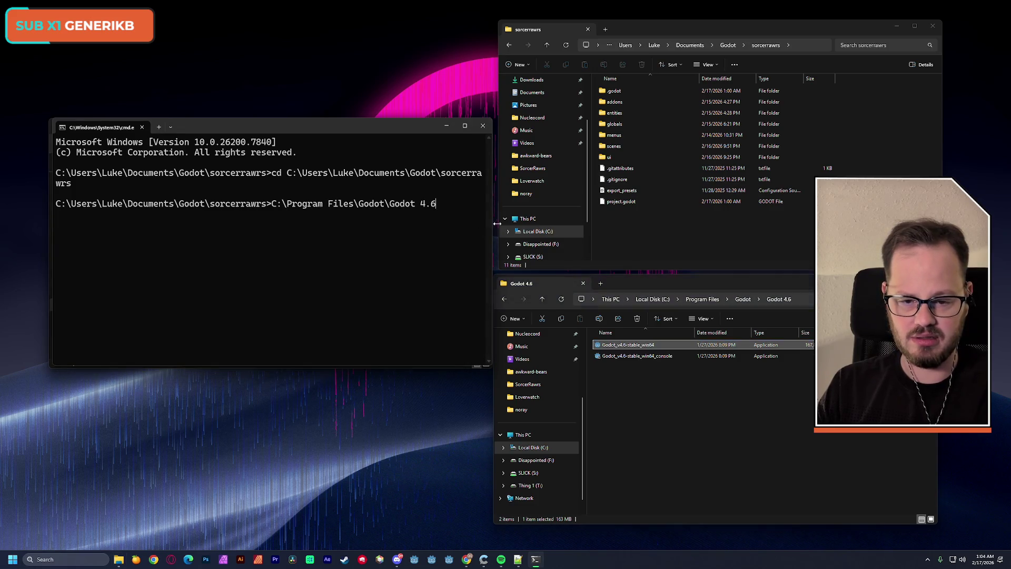
pyautogui.write('\\Godot_v4.6-stable_win64')
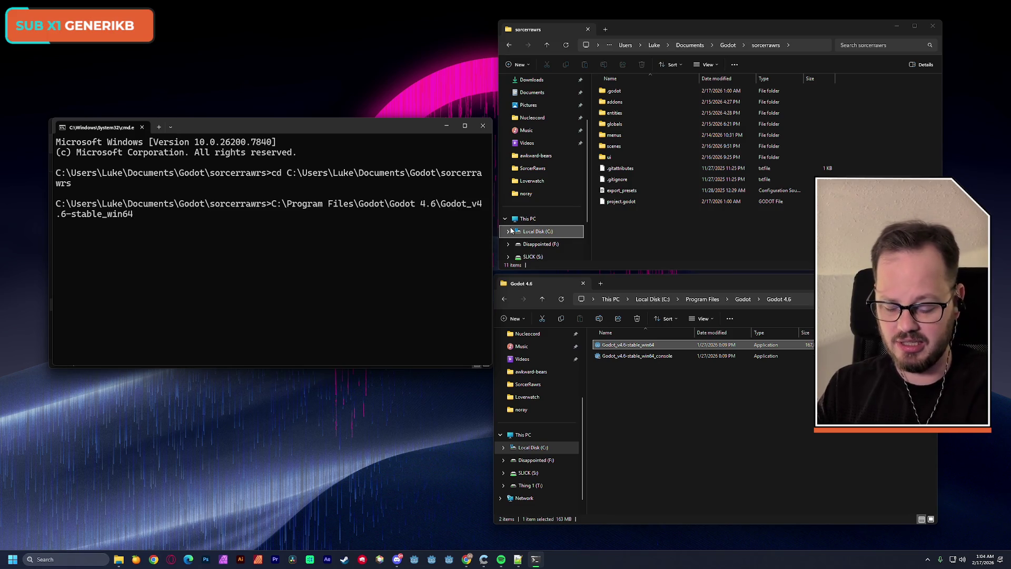
pyautogui.write('.exe')
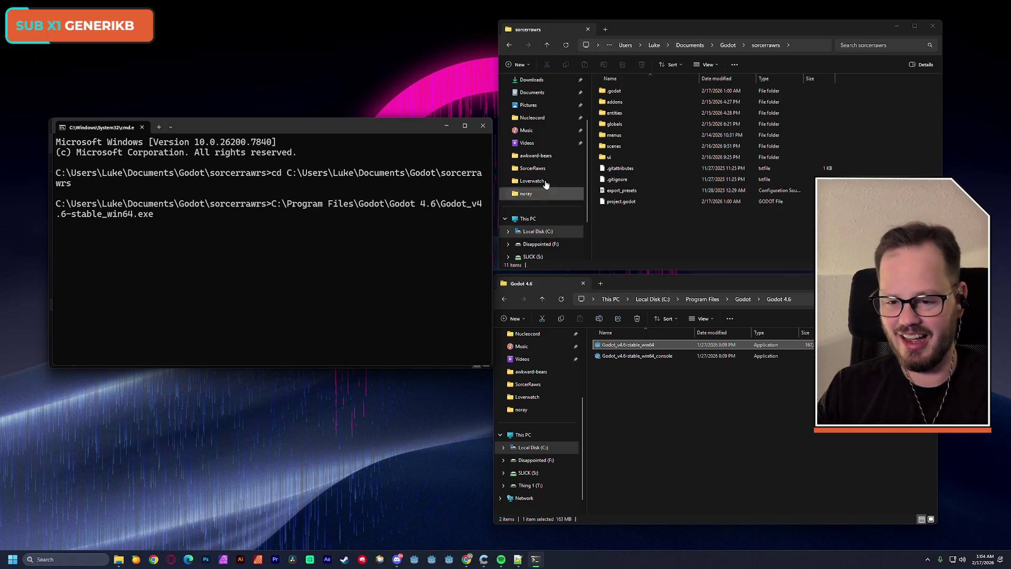
pyautogui.press('Return')
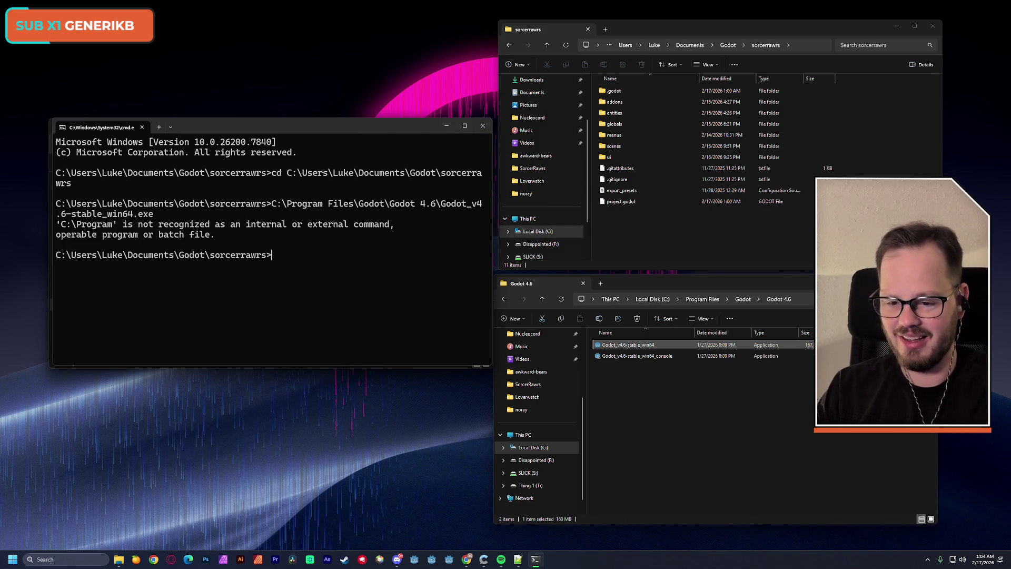
# Step: Move Command Prompt higher and switch back to the Godot command line tutorial in Chrome
pyautogui.moveTo(341, 125); pyautogui.dragTo(339, 109)
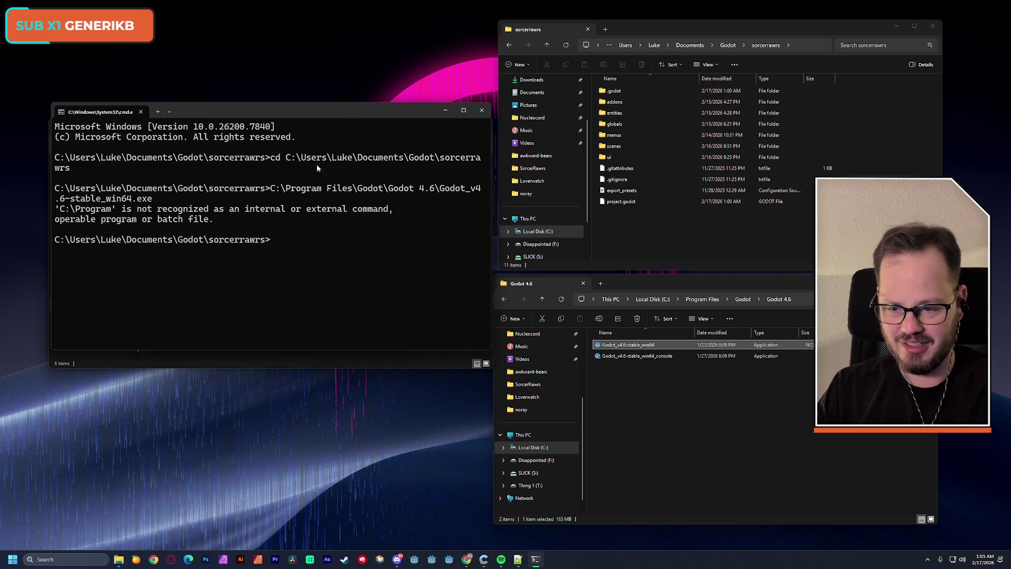
pyautogui.moveTo(466, 559)
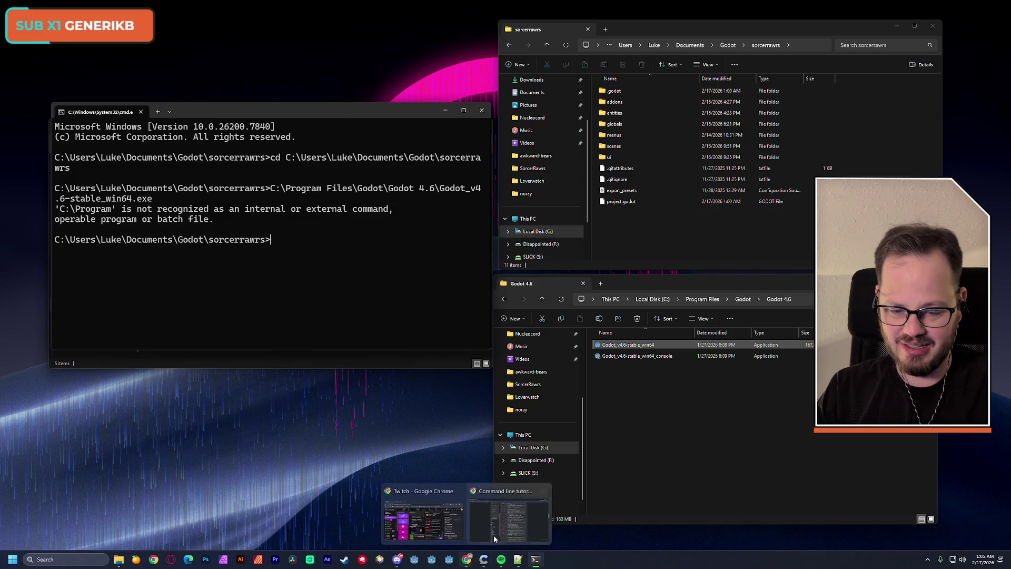
pyautogui.click(514, 519)
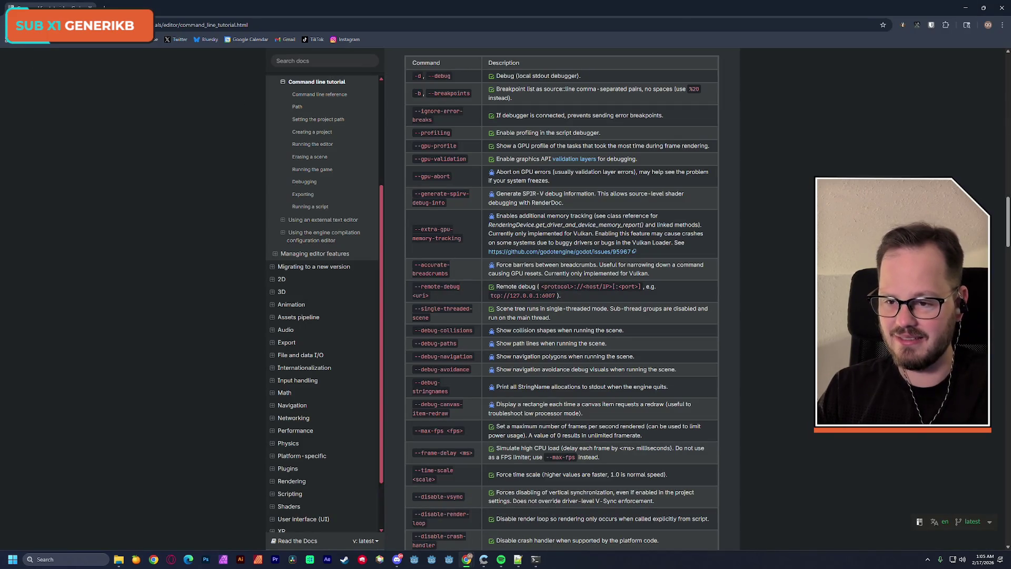
# Step: Open the forum thread on launching Godot from command line and read the reply's explanation
pyautogui.hotkey('alt', 'Left')
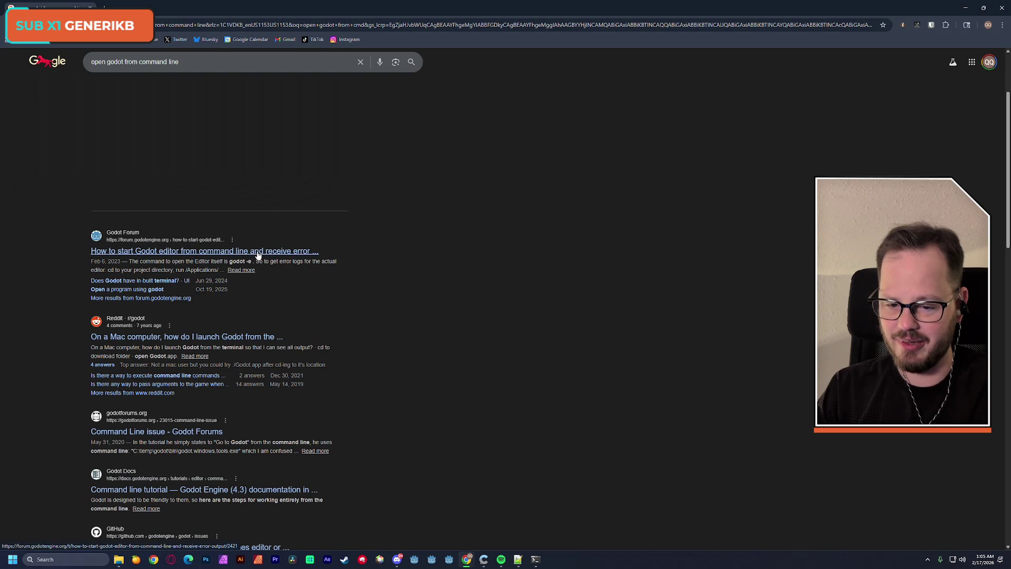
pyautogui.click(113, 292)
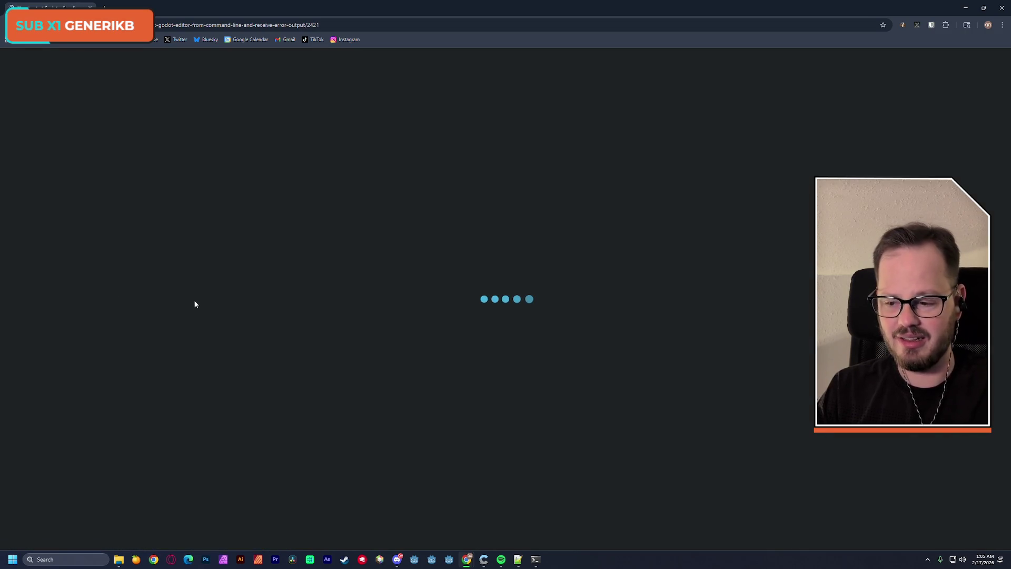
pyautogui.scroll(-4, 200, 327)
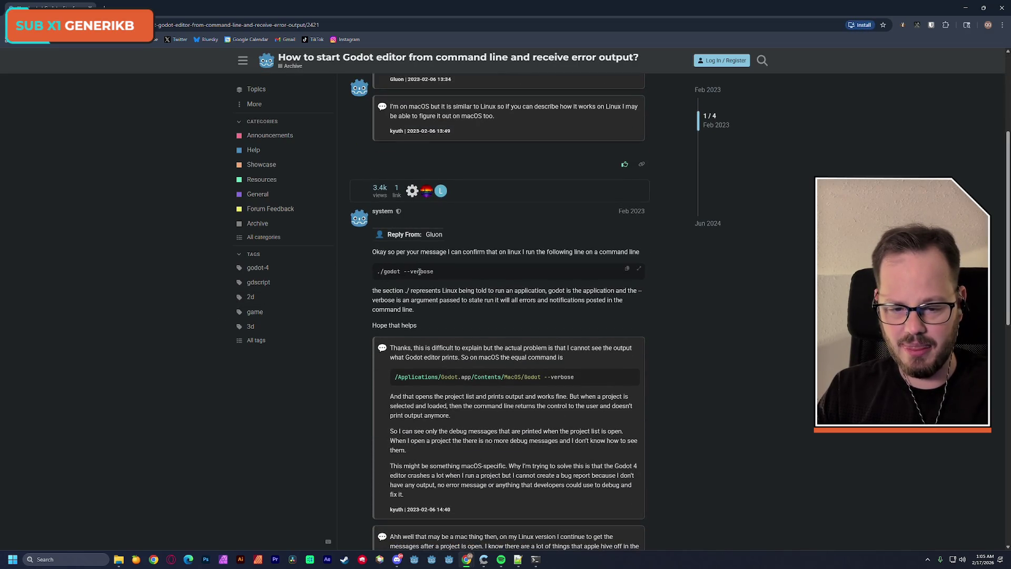
pyautogui.moveTo(395, 251); pyautogui.dragTo(562, 252)
pyautogui.click(562, 251)
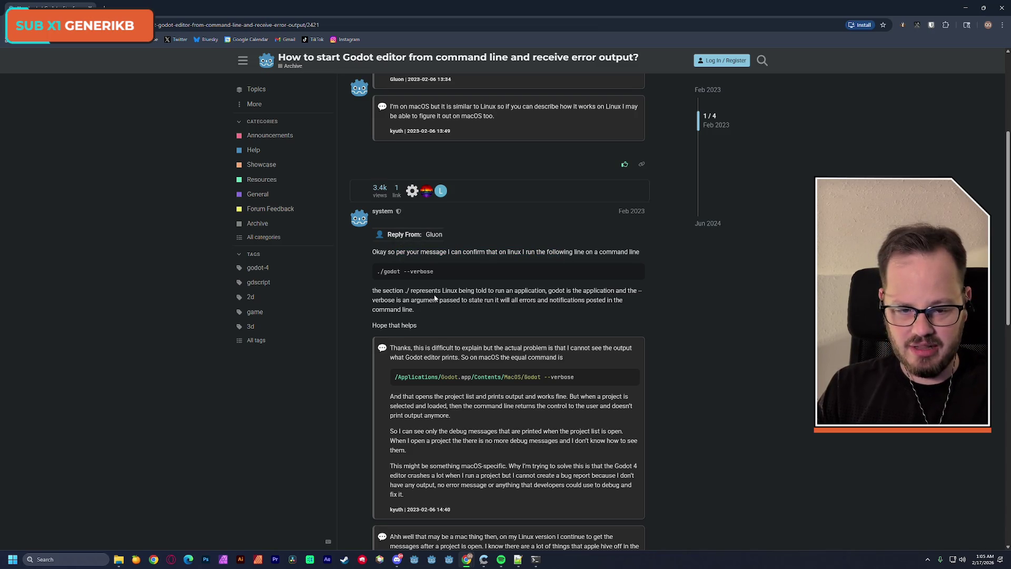
# Step: Read the macOS Godot launch command, then restore Chrome to a smaller window
pyautogui.scroll(-2, 434, 295)
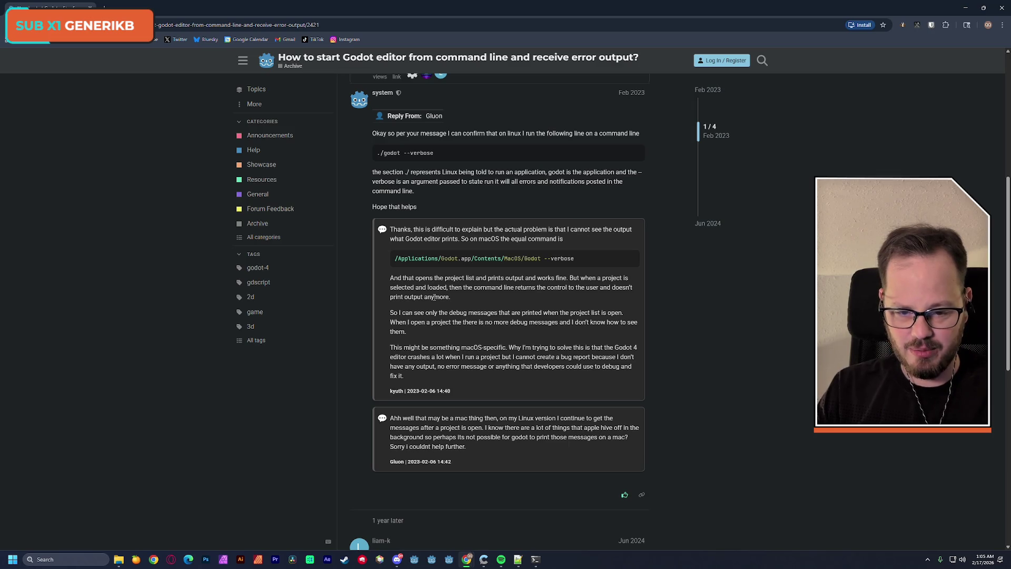
pyautogui.moveTo(402, 259); pyautogui.dragTo(541, 259)
pyautogui.click(540, 259)
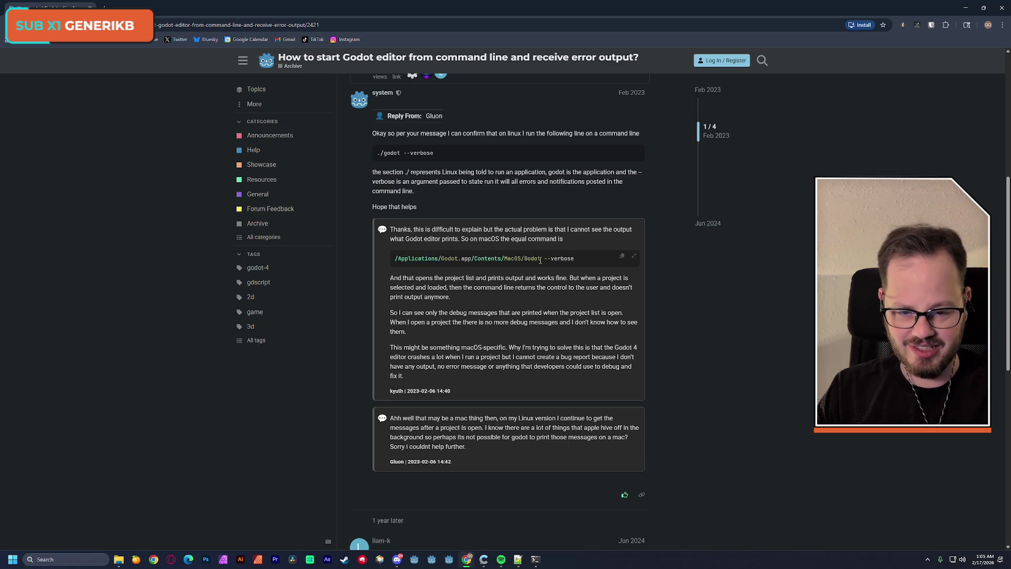
pyautogui.scroll(-1, 526, 280)
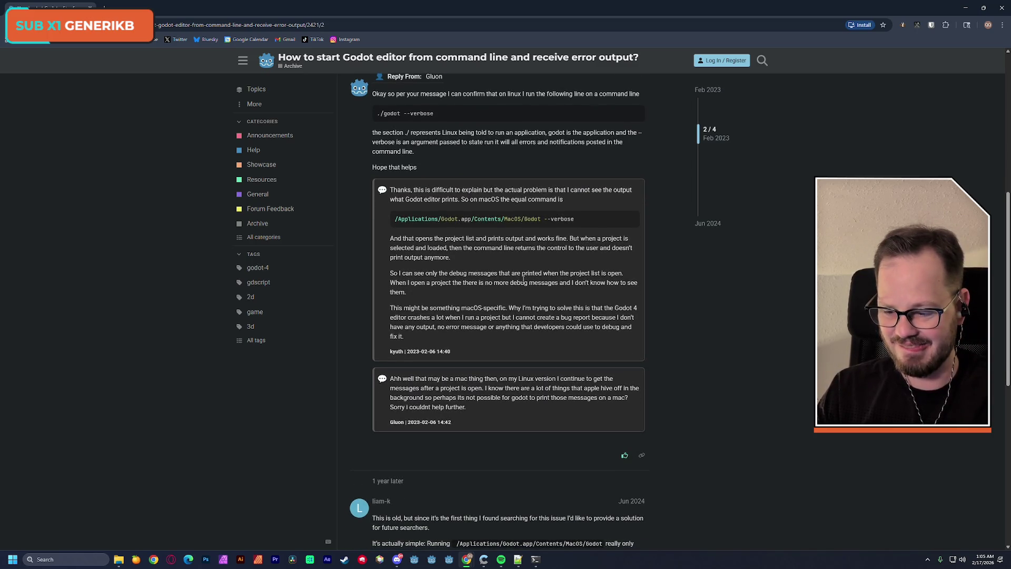
pyautogui.moveTo(320, 18)
pyautogui.mouseDown()
pyautogui.moveTo(537, 265)
pyautogui.moveTo(540, 310)
pyautogui.mouseUp()
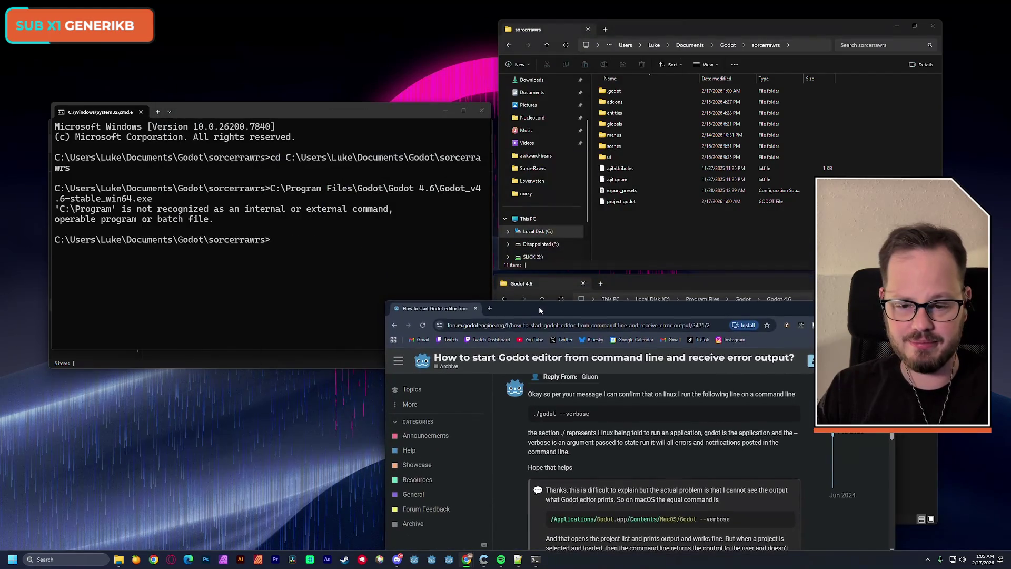
# Step: Recall the previous launch command, wrap the Godot exe path in double quotes, and run it
pyautogui.click(306, 118)
pyautogui.press('Up')
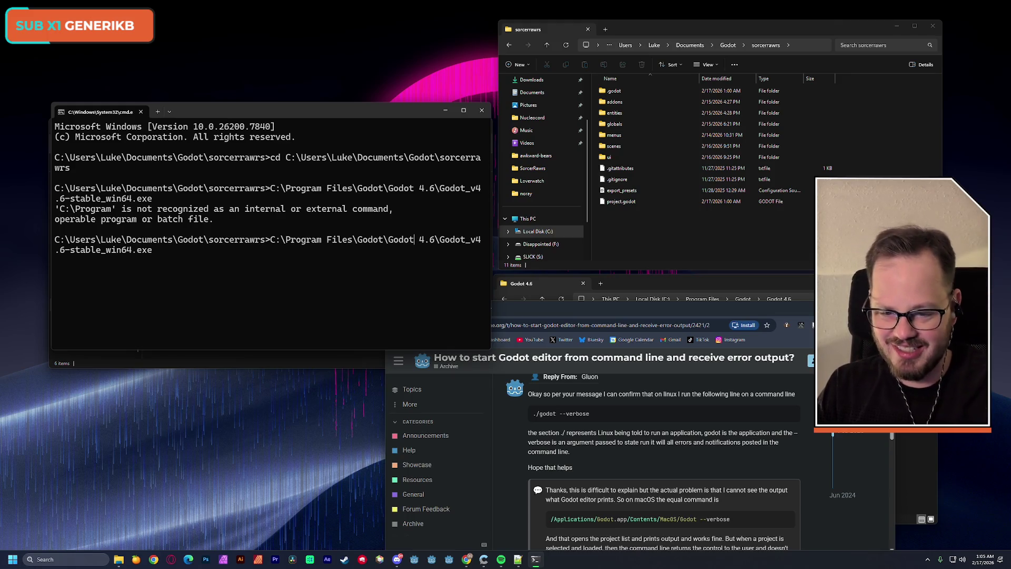
pyautogui.write('"')
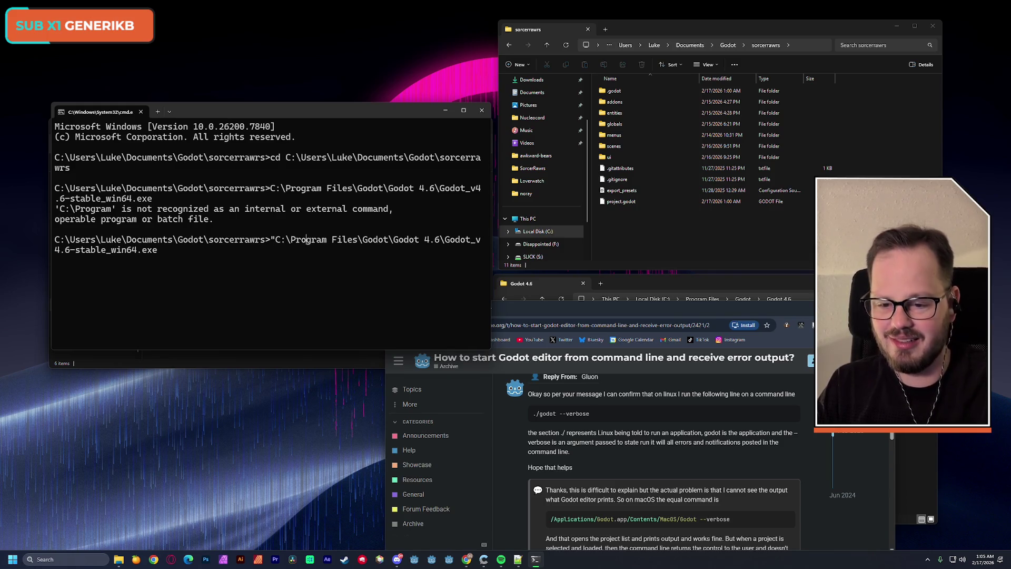
pyautogui.write('"')
pyautogui.press('Return')
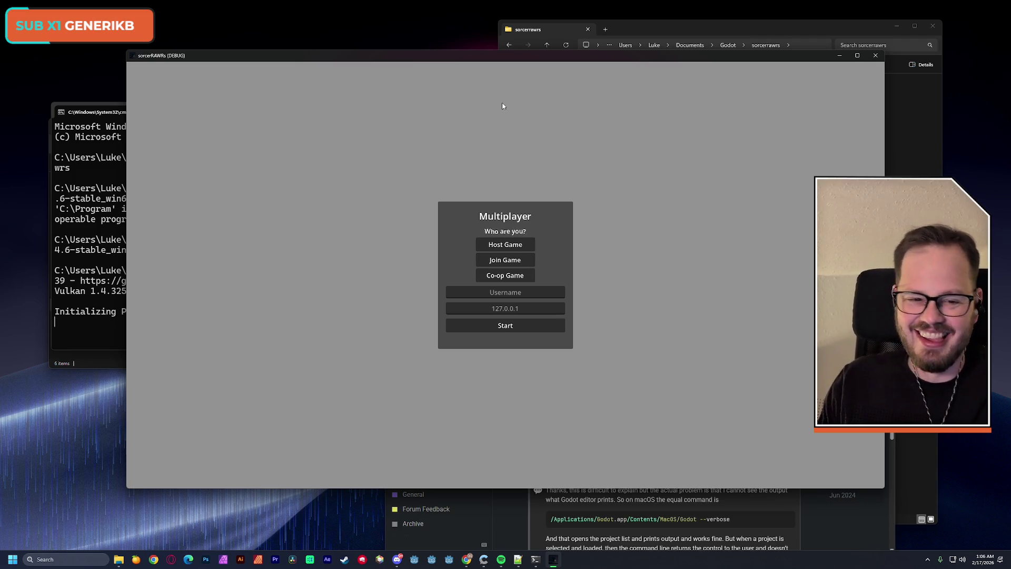
# Step: Close the game window that opened, then rerun the quoted command with --editor appended
pyautogui.click(875, 56)
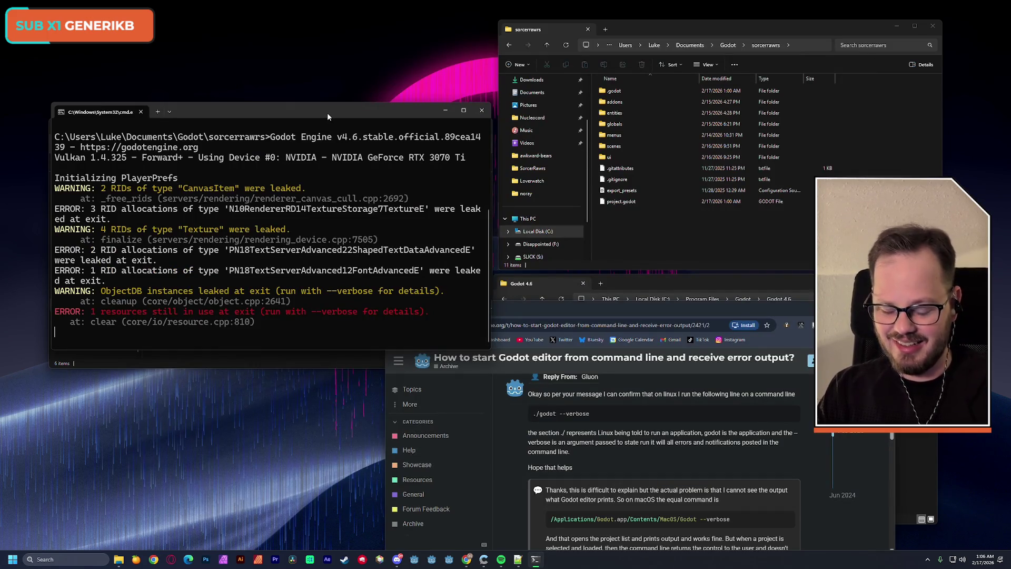
pyautogui.write('"C:\\Program Files\\Godot\\Godot 4.6\\Godot_v4.6-stable_win64.exe"')
pyautogui.write('--editor')
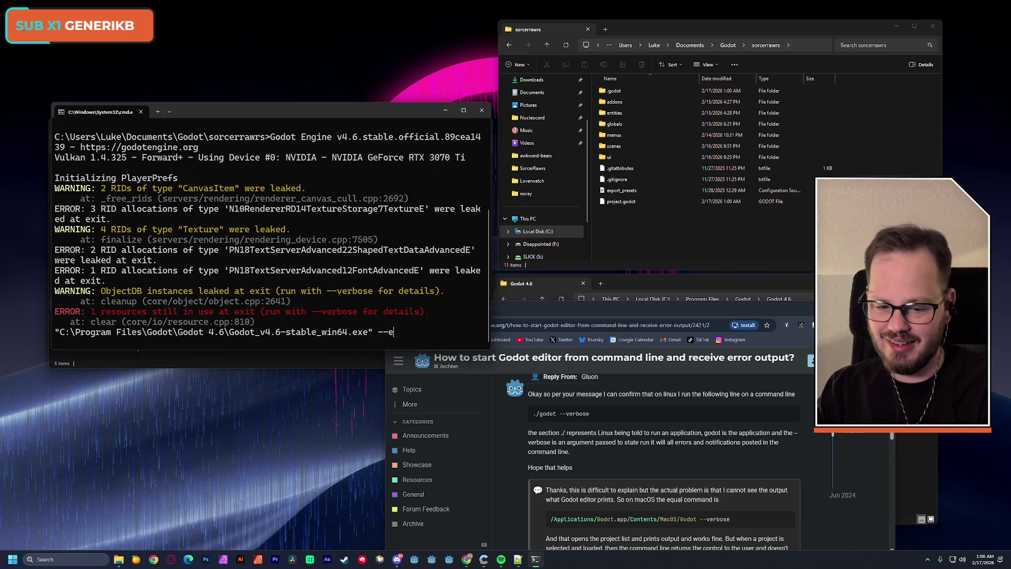
pyautogui.press('Return')
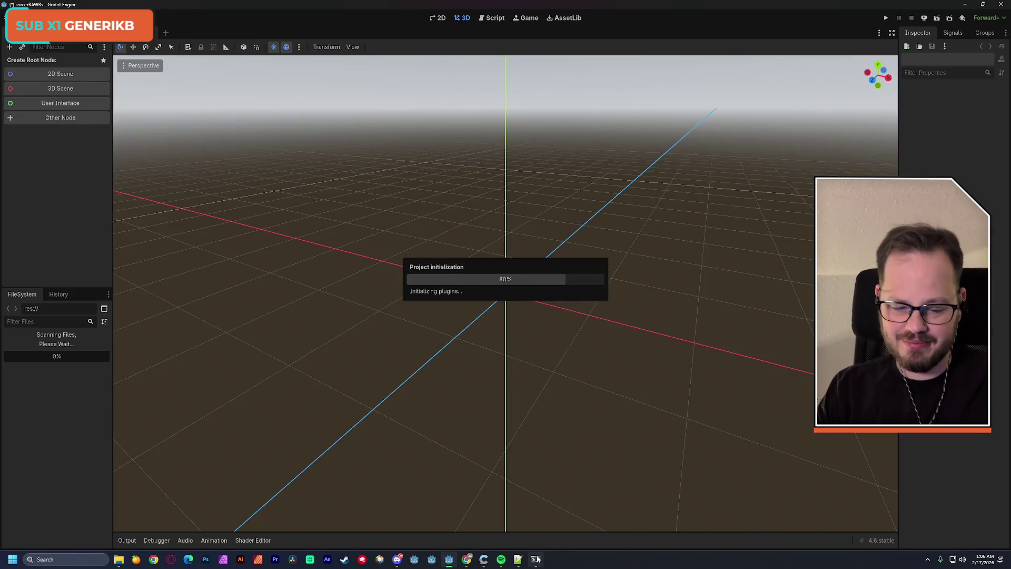
# Step: View the console log, then in Godot widen the script editor and inspect zone_A3.tres and zone_A2.tres
pyautogui.click(536, 559)
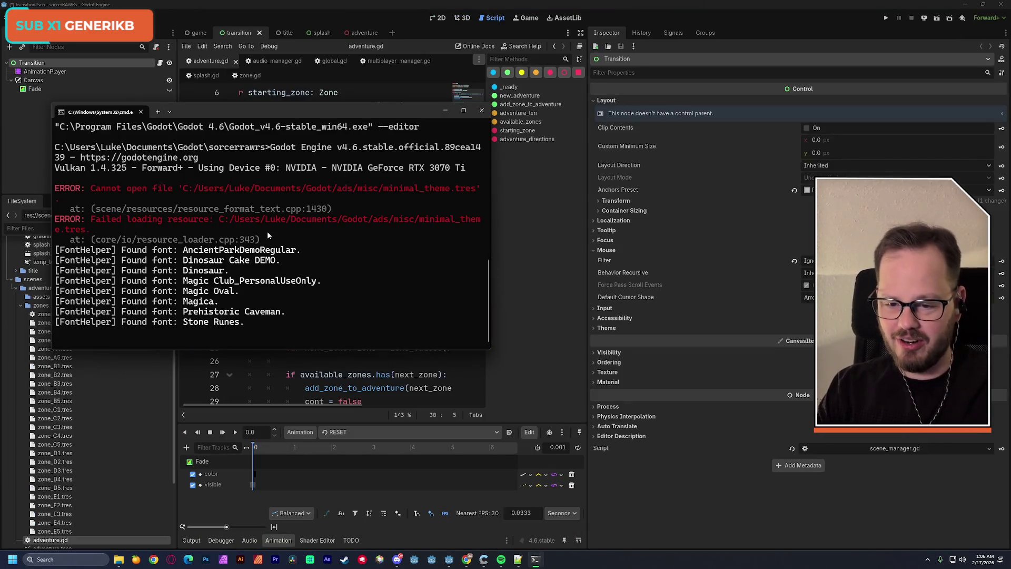
pyautogui.moveTo(255, 109); pyautogui.dragTo(261, 106)
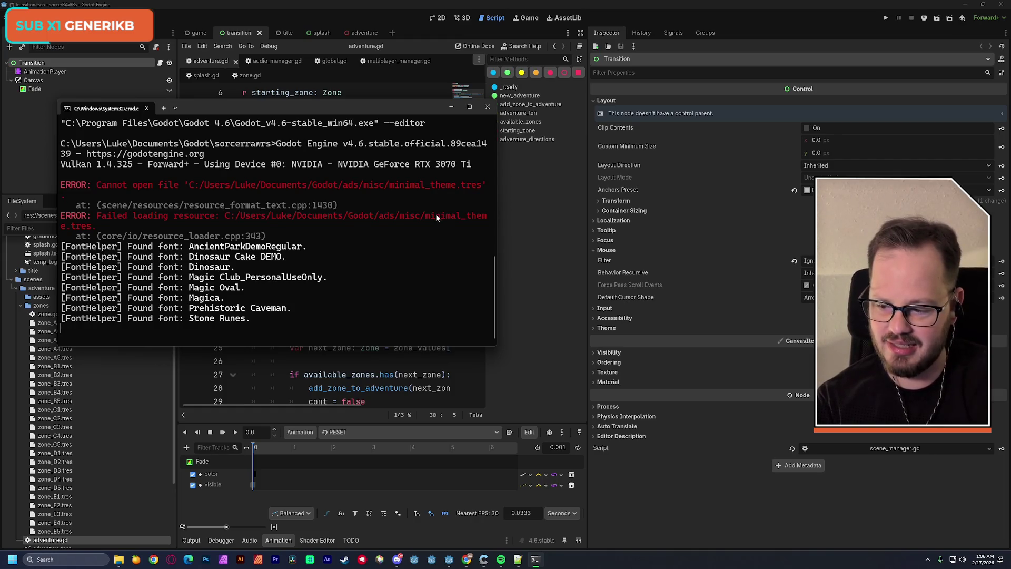
pyautogui.click(260, 6)
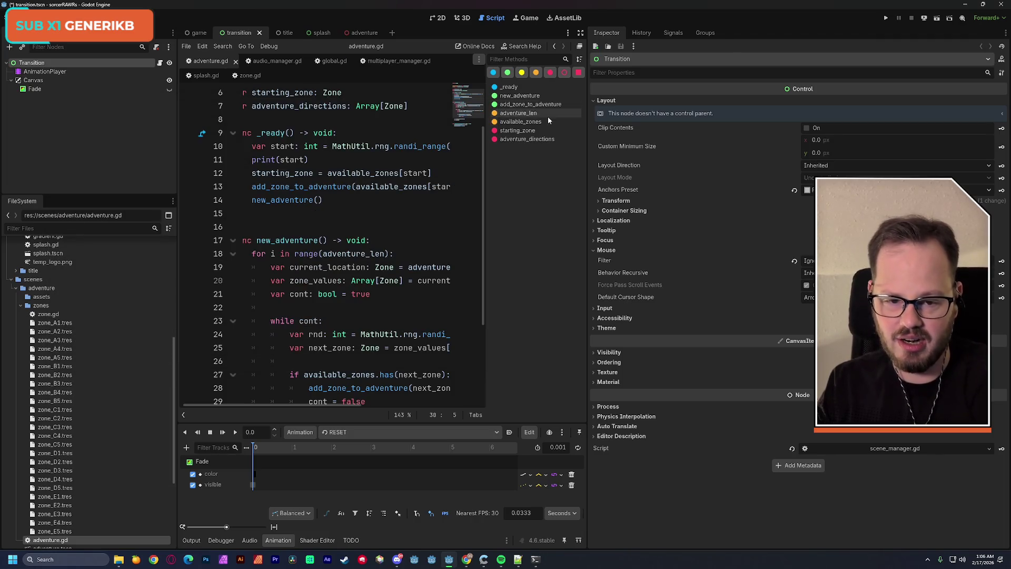
pyautogui.moveTo(587, 161); pyautogui.dragTo(646, 162)
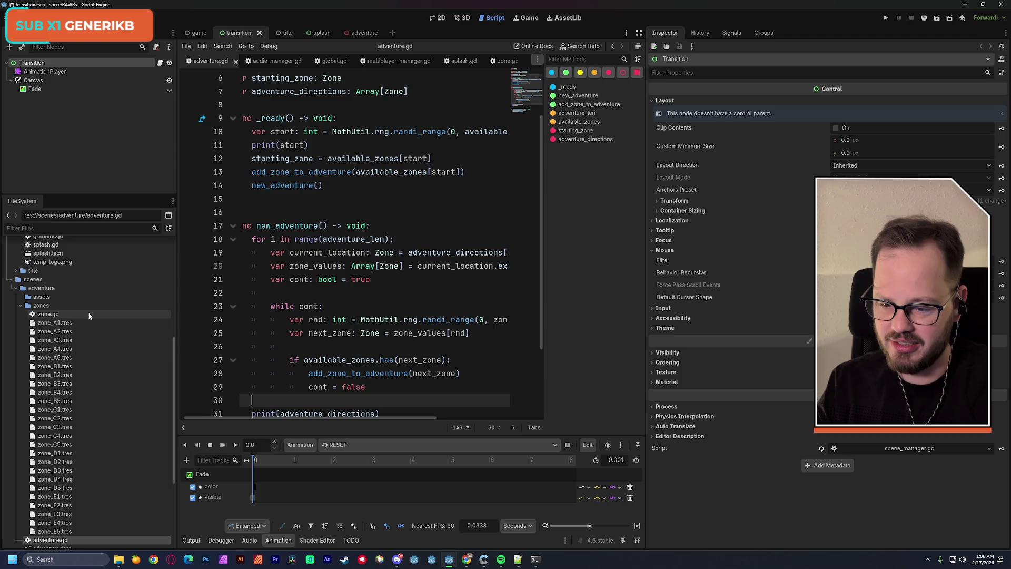
pyautogui.click(71, 342)
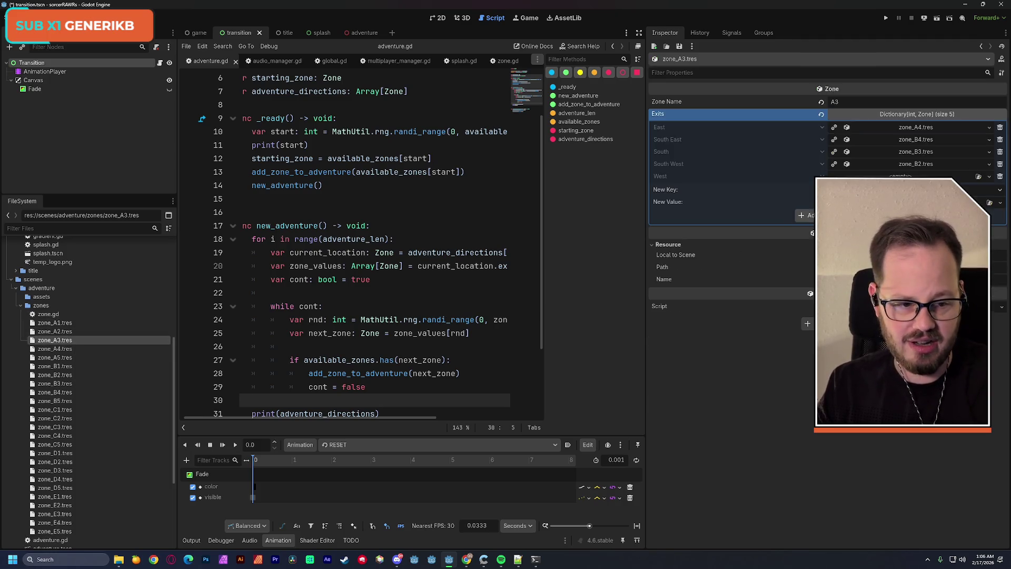
pyautogui.moveTo(115, 330)
pyautogui.mouseDown()
pyautogui.moveTo(651, 254)
pyautogui.moveTo(579, 418)
pyautogui.moveTo(536, 557)
pyautogui.moveTo(483, 539)
pyautogui.moveTo(326, 401)
pyautogui.mouseUp()
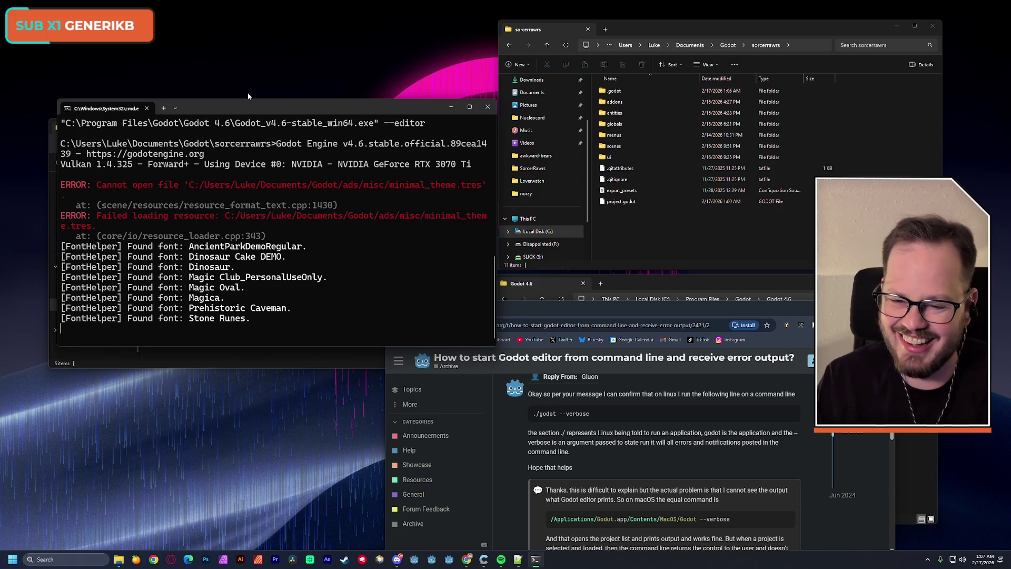
# Step: Move the Command Prompt up and scroll through the Godot console log
pyautogui.moveTo(251, 106); pyautogui.dragTo(247, 58)
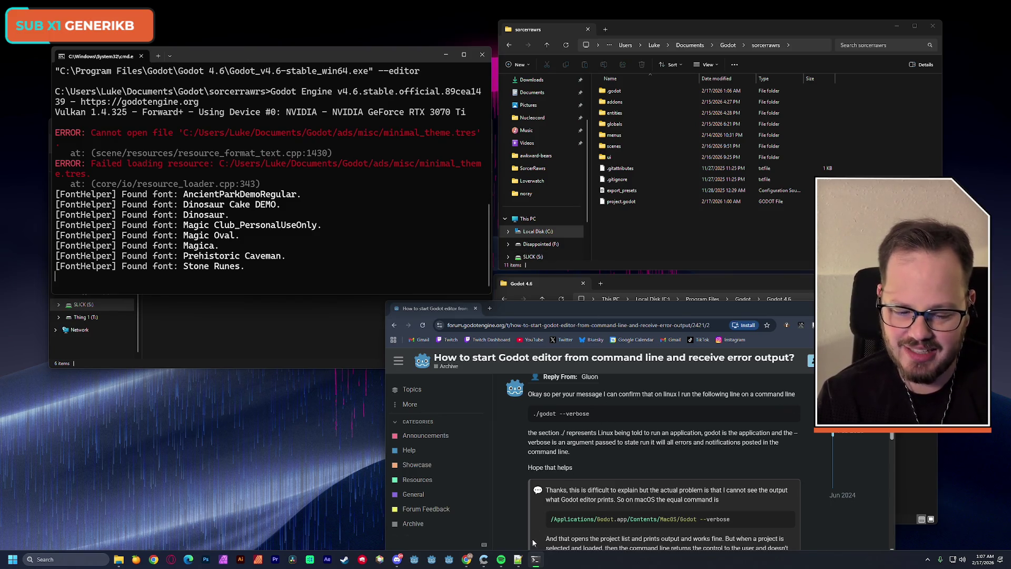
pyautogui.click(517, 559)
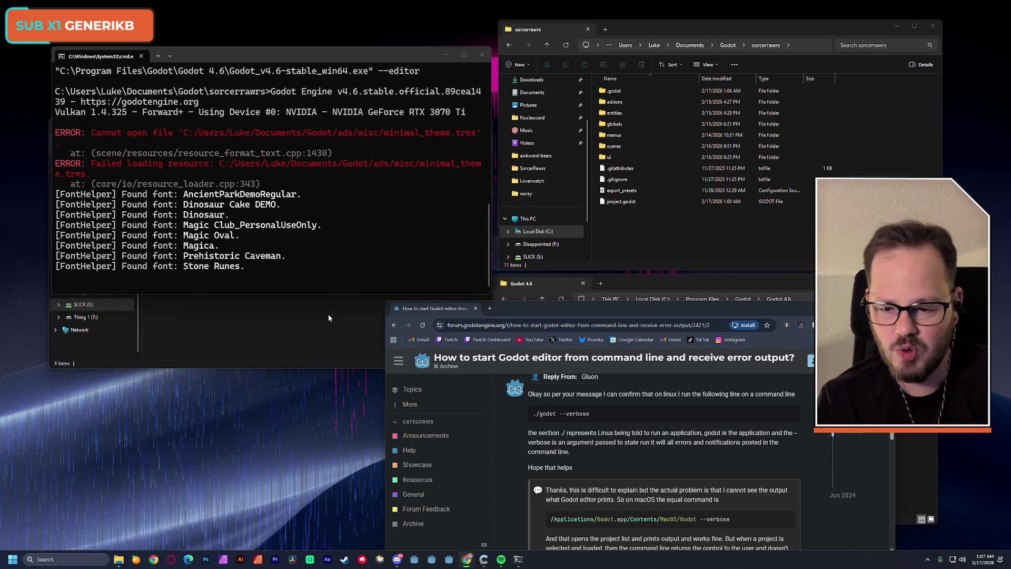
pyautogui.scroll(1, 312, 266)
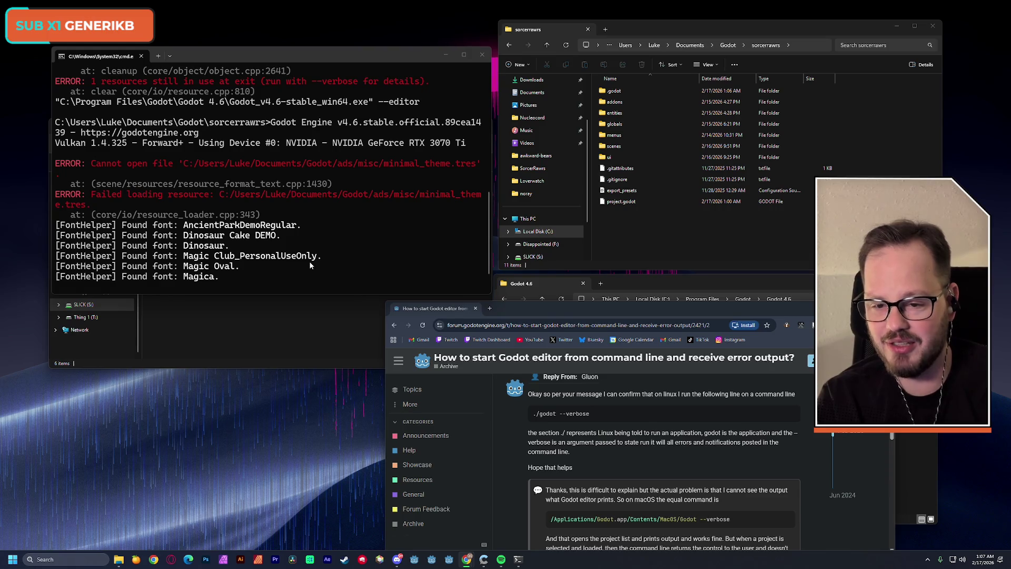
pyautogui.scroll(4, 309, 260)
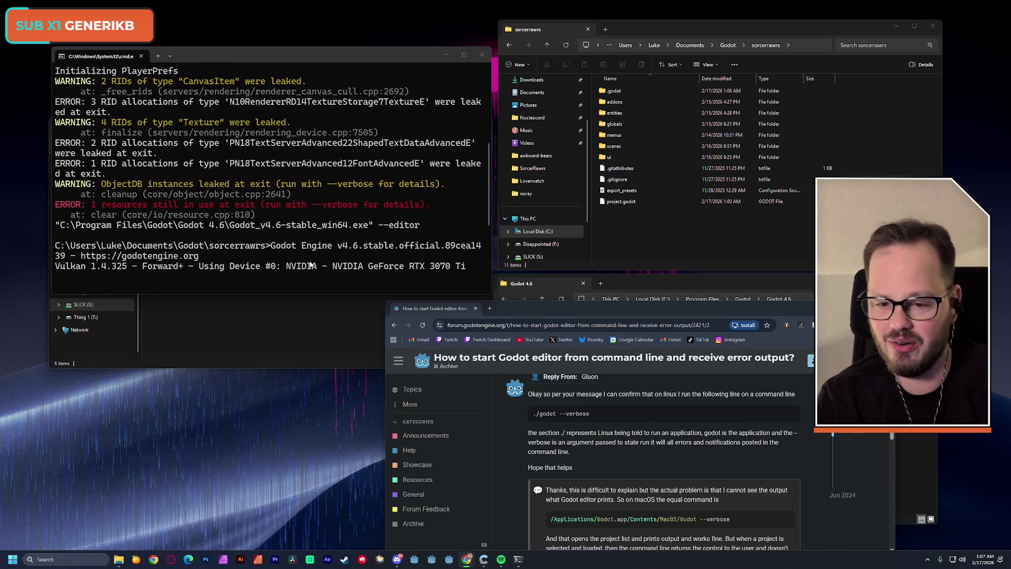
pyautogui.scroll(-5, 309, 261)
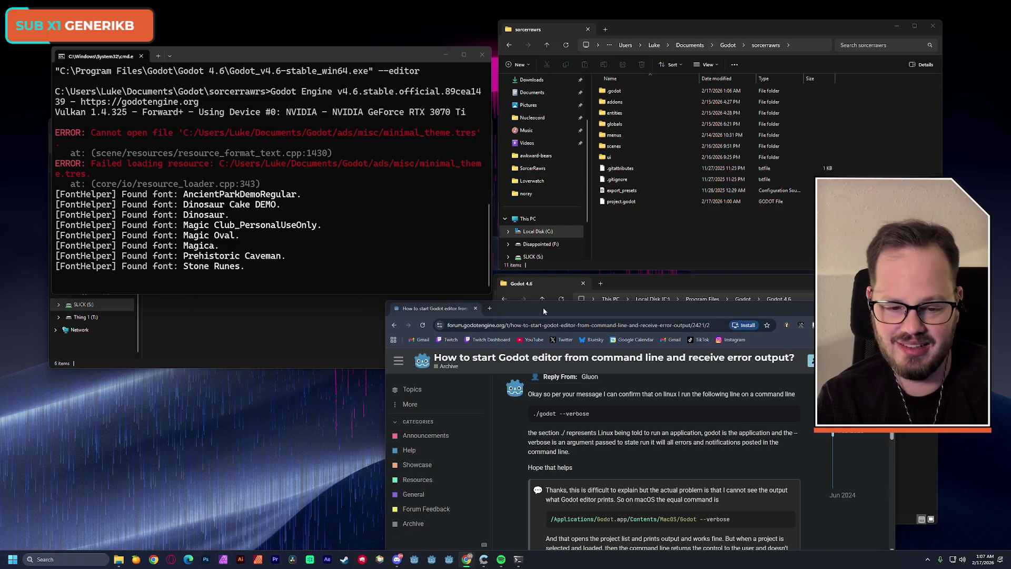
# Step: Close the Chrome window and the Godot 4.6 program folder, then bring SorcerRawrs forward
pyautogui.moveTo(542, 307); pyautogui.dragTo(412, 131)
pyautogui.click(752, 134)
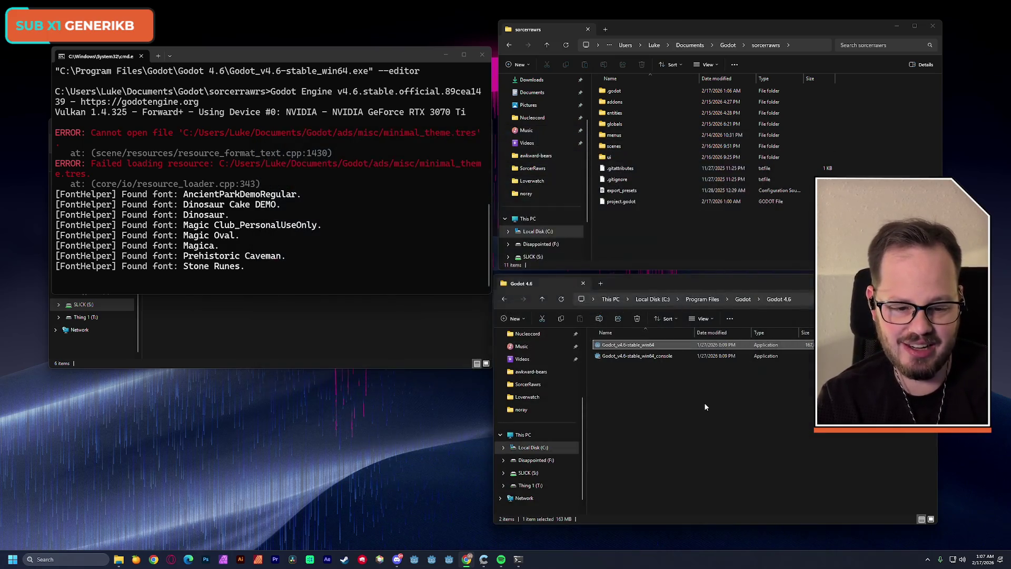
pyautogui.click(704, 402)
pyautogui.click(929, 283)
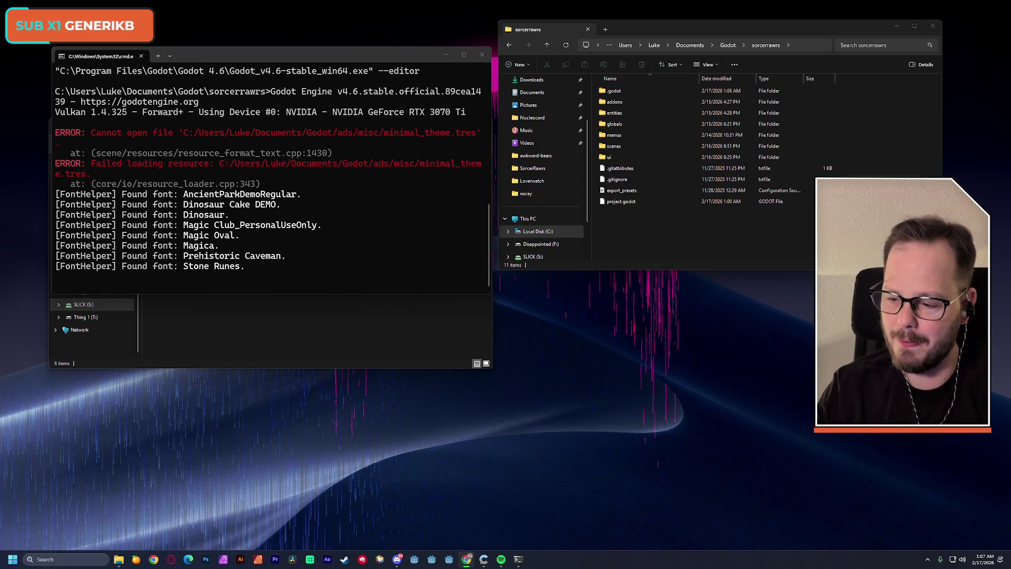
pyautogui.click(354, 331)
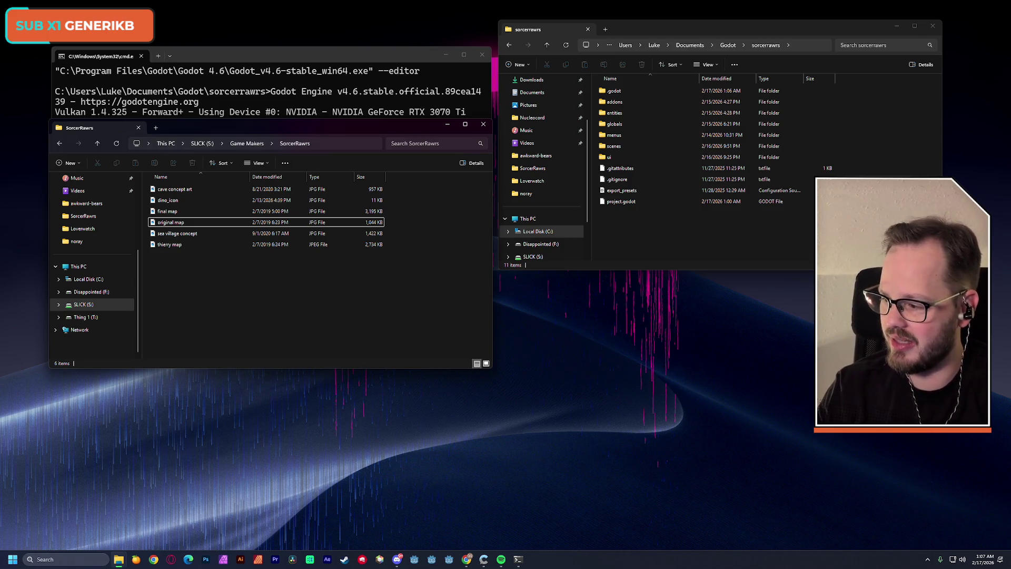
# Step: Switch to the SorcerRawrs folder window and close the Command Prompt running Godot
pyautogui.hotkey('alt', 'Tab')
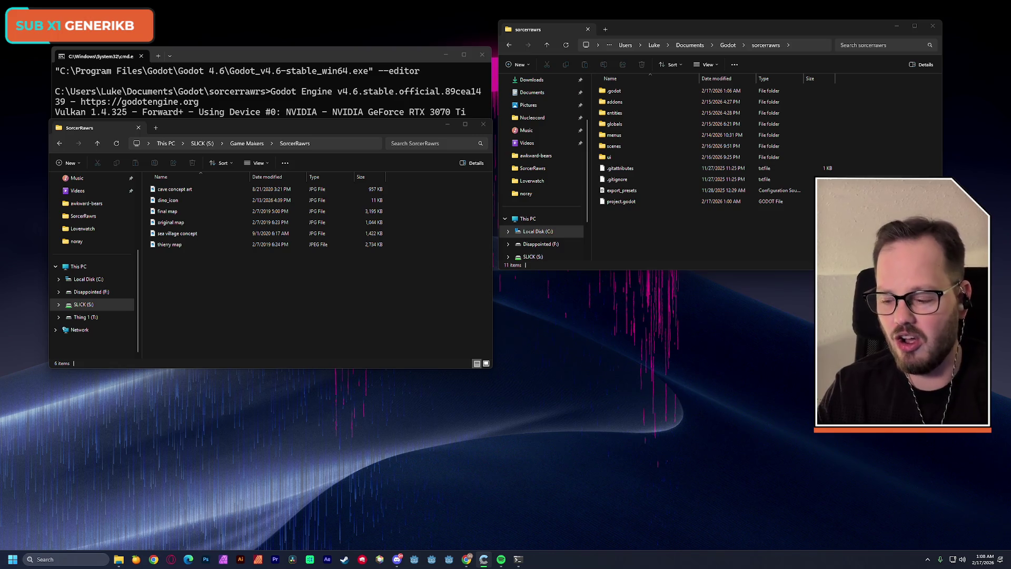
pyautogui.click(482, 55)
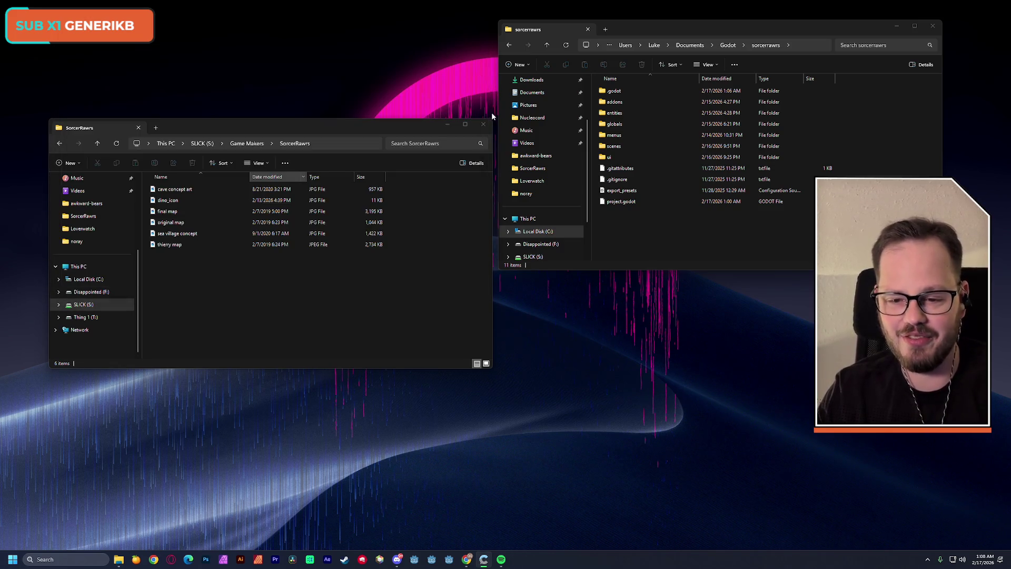
# Step: Close the SorcerRawrs art and sorcerrawrs project folder windows, then bring up the Start menu
pyautogui.click(484, 124)
pyautogui.click(932, 26)
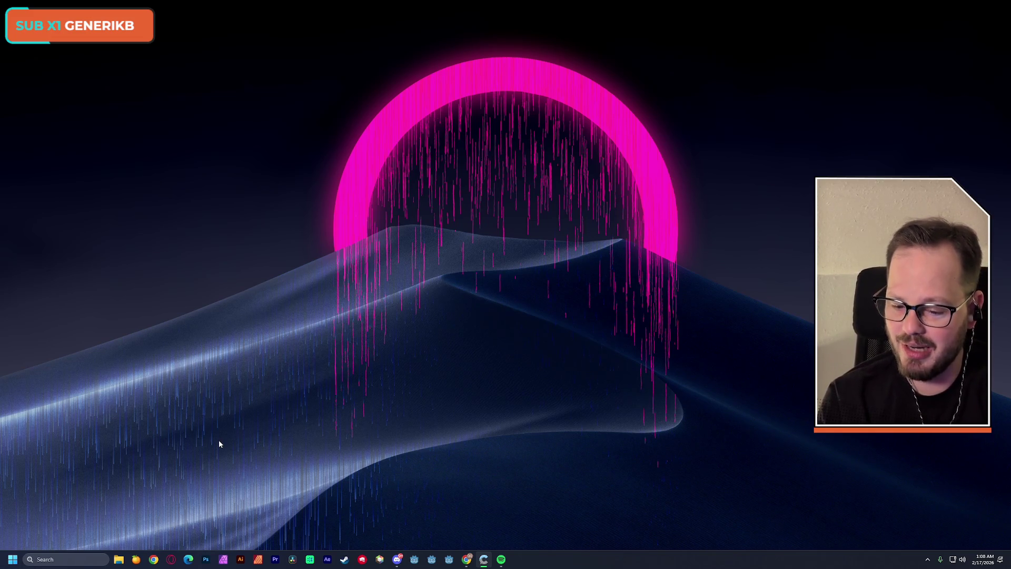
pyautogui.press('super')
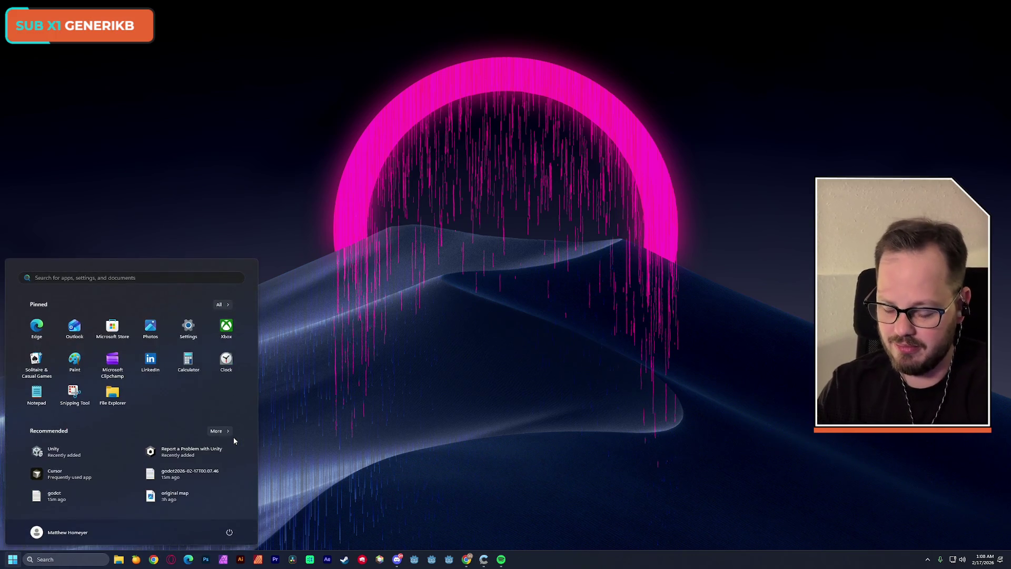